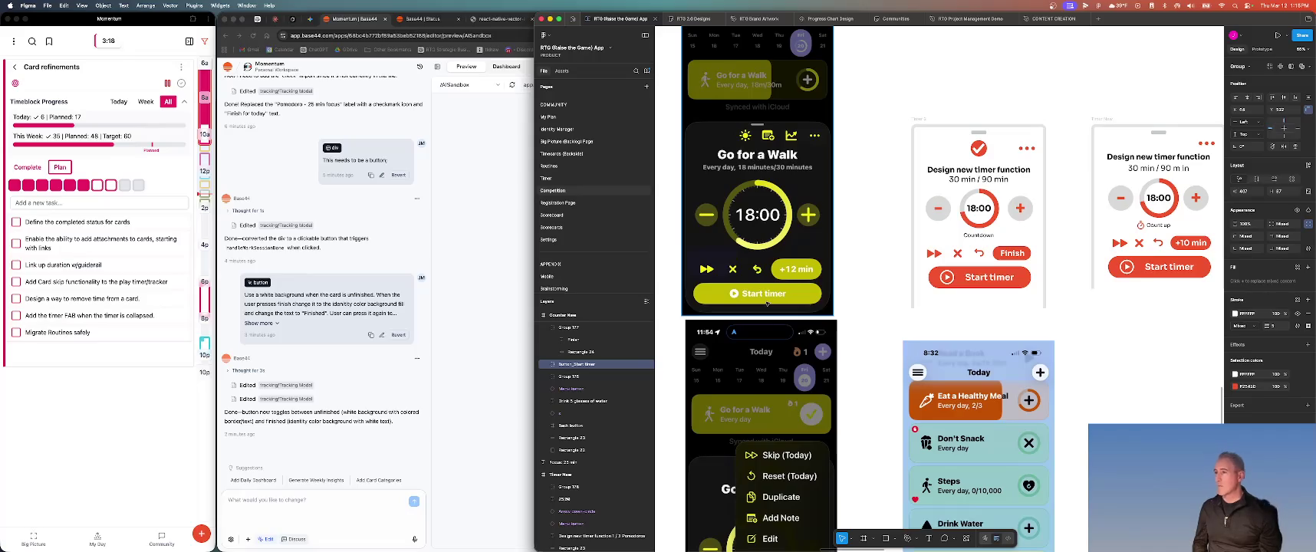
Browse the Figma canvas to the 'Drink 5 glasses of water' counter and 25:00 Pomodoro timer mockups
scroll(767, 303, "down", 3)
scroll(767, 304, "left", 1)
scroll(757, 310, "down", 3)
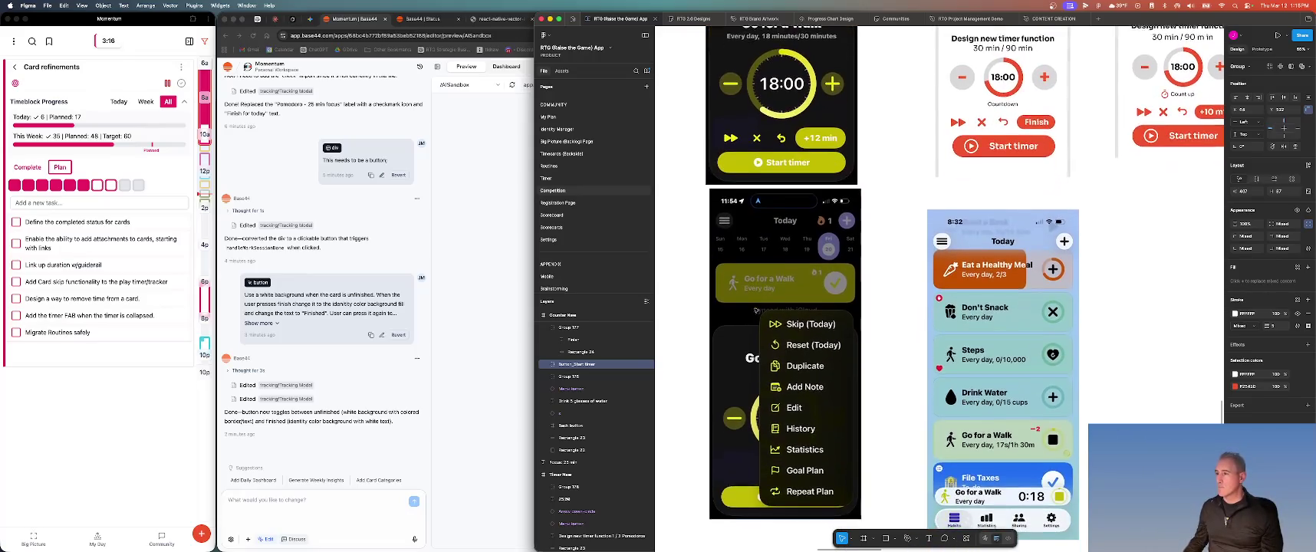
scroll(756, 310, "right", 1)
scroll(757, 310, "up", 2)
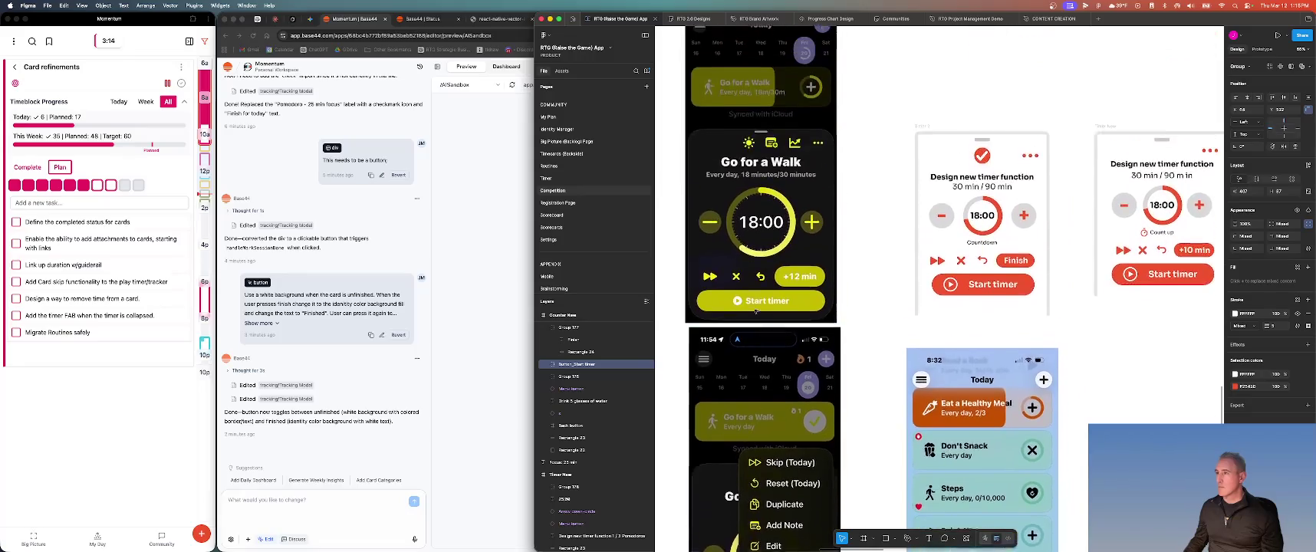
scroll(756, 310, "up", 2)
scroll(756, 310, "up", 3)
scroll(756, 311, "up", 3)
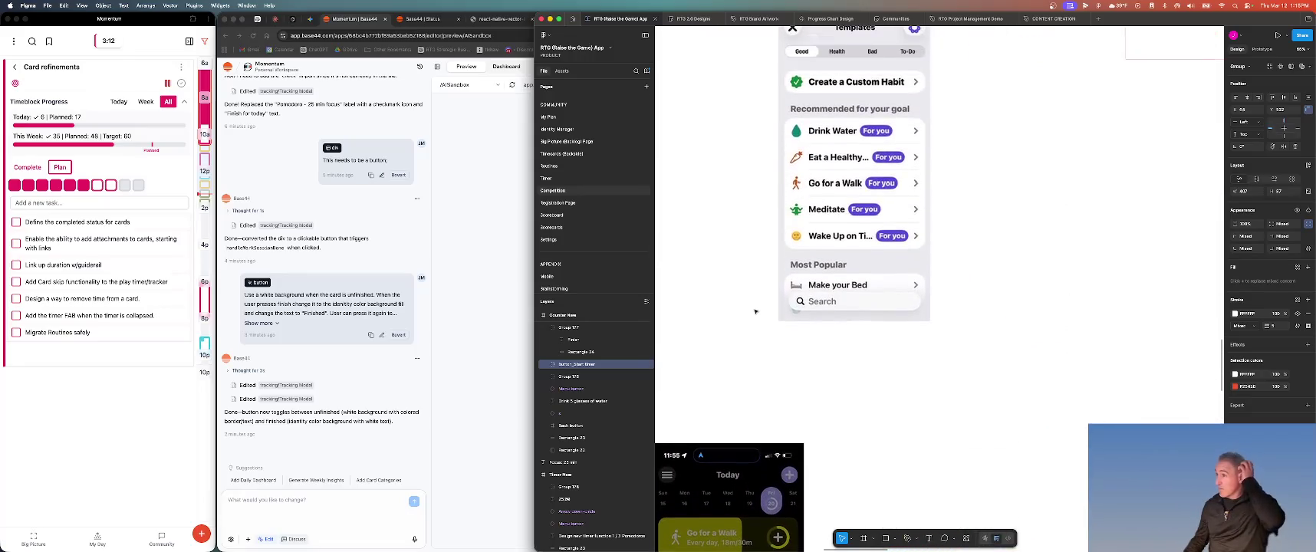
scroll(757, 311, "down", 5)
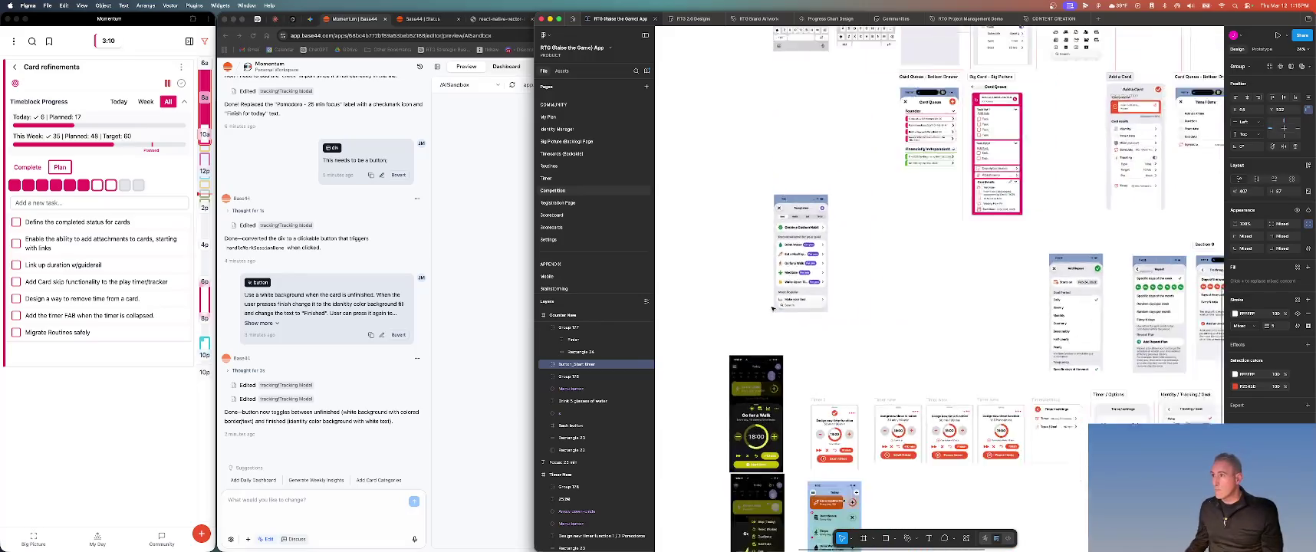
scroll(771, 309, "down", 2)
scroll(778, 309, "up", 3)
scroll(778, 308, "up", 2)
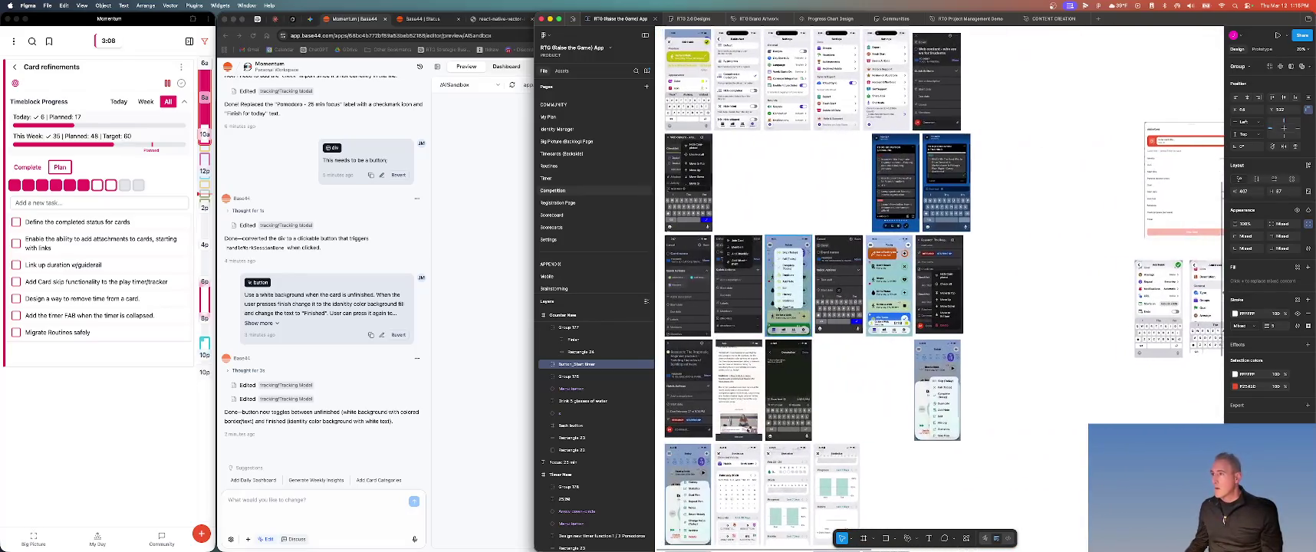
scroll(778, 308, "up", 2)
scroll(778, 309, "up", 2)
scroll(778, 308, "up", 2)
scroll(778, 309, "up", 2)
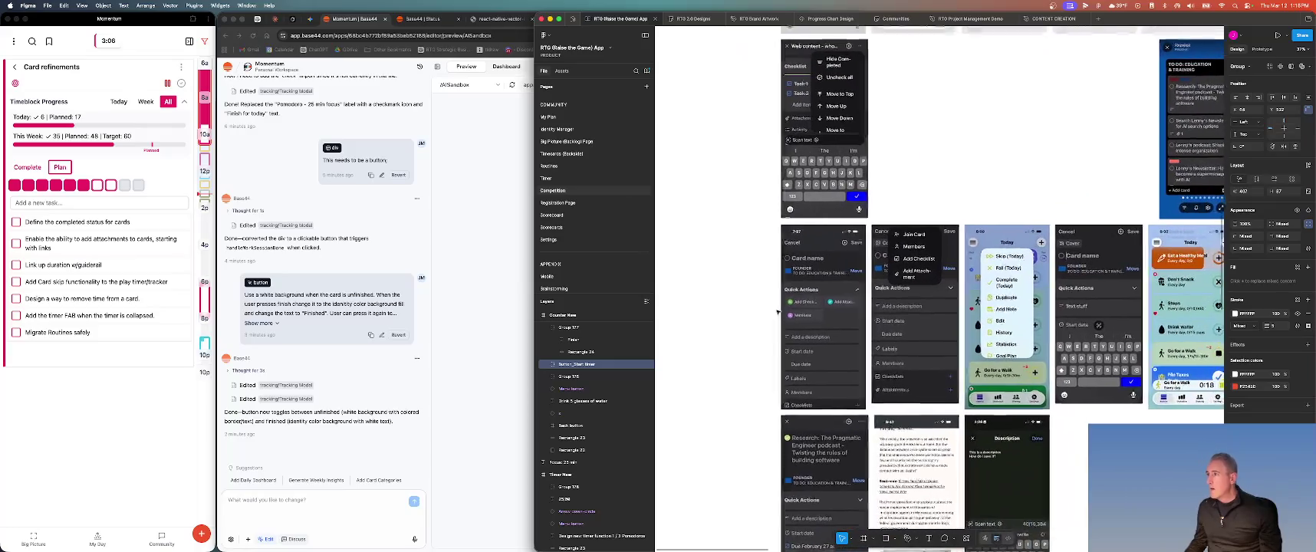
scroll(777, 310, "up", 2)
scroll(776, 312, "up", 2)
scroll(778, 313, "up", 2)
scroll(777, 312, "up", 2)
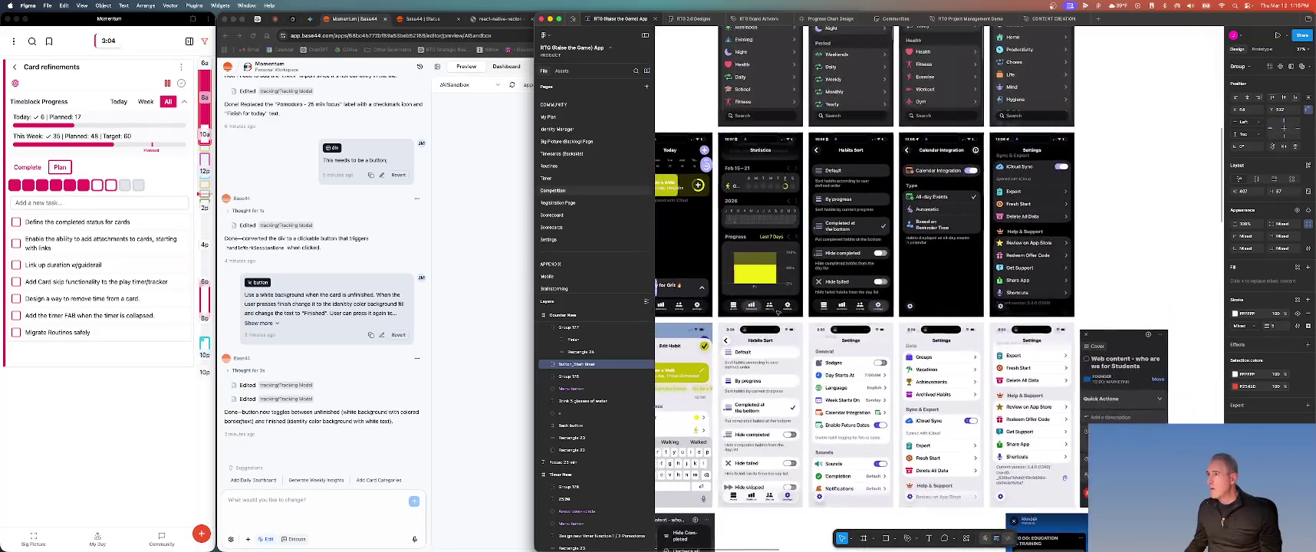
scroll(777, 313, "up", 2)
scroll(778, 313, "up", 2)
scroll(778, 313, "up", 2)
scroll(777, 312, "up", 2)
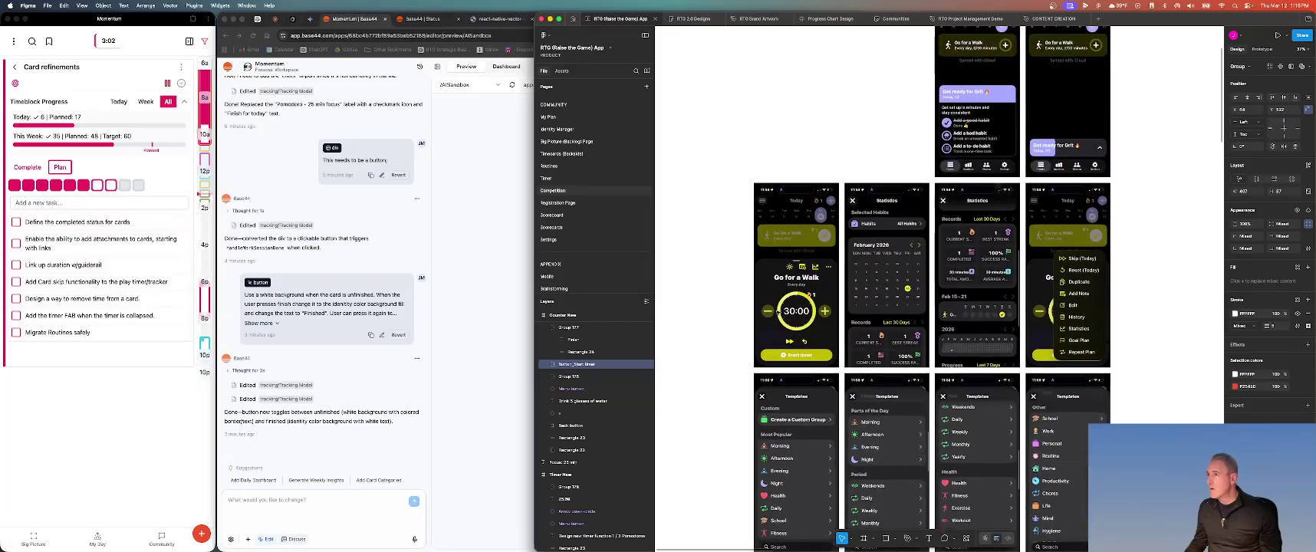
scroll(778, 311, "up", 2)
scroll(777, 311, "up", 2)
scroll(778, 310, "up", 2)
scroll(778, 312, "right", 3)
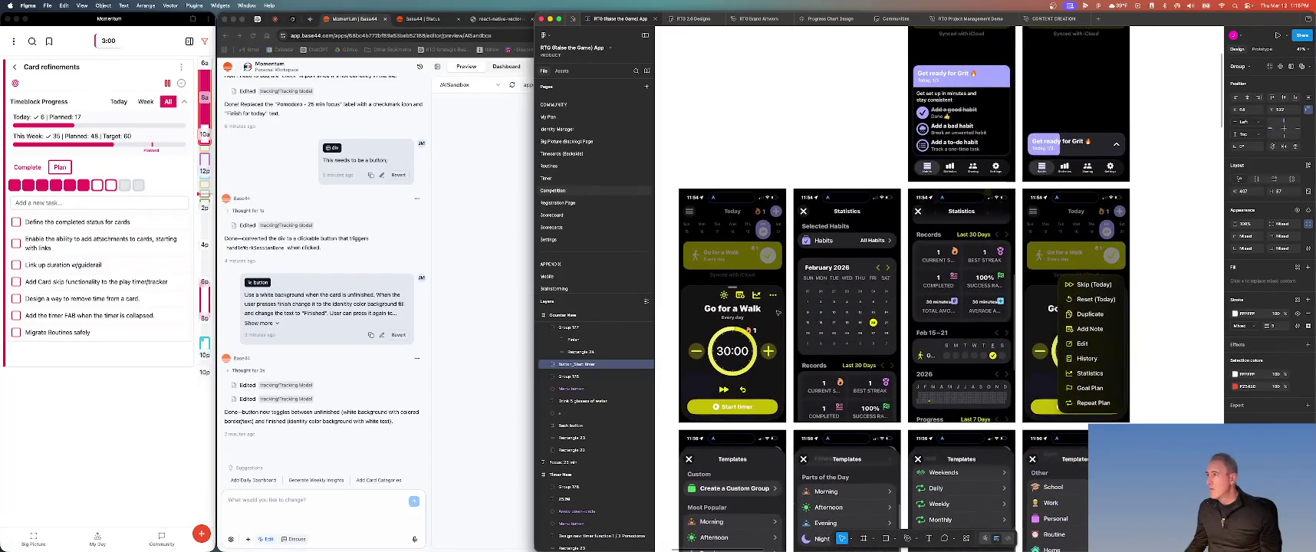
scroll(777, 313, "up", 2)
scroll(777, 312, "up", 2)
scroll(777, 312, "up", 1)
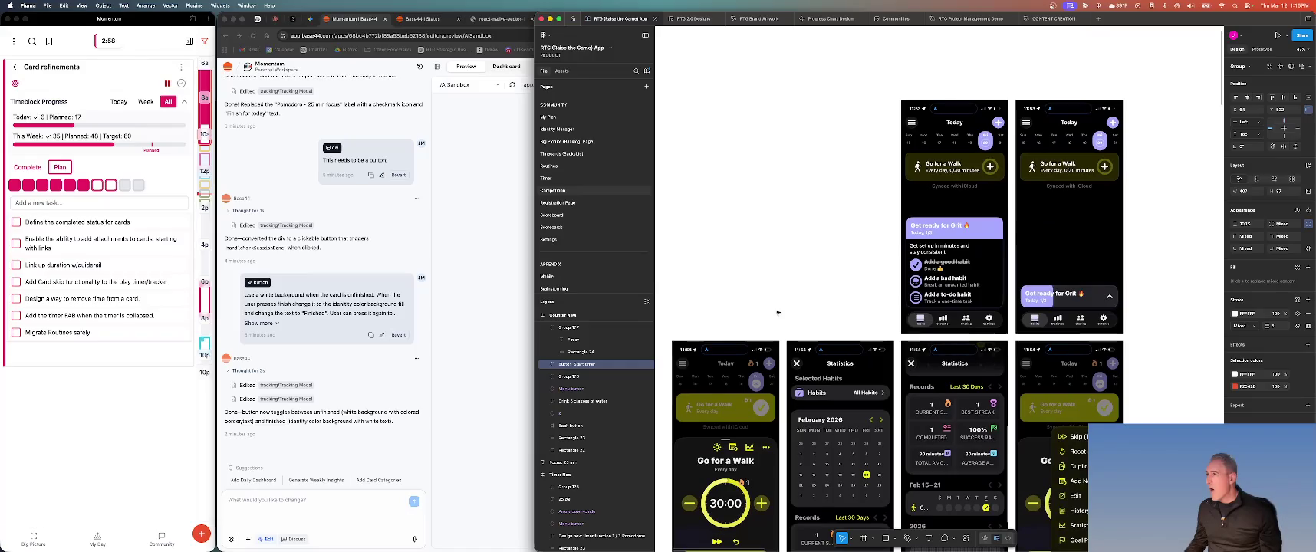
scroll(778, 313, "left", 2)
scroll(778, 312, "down", 5)
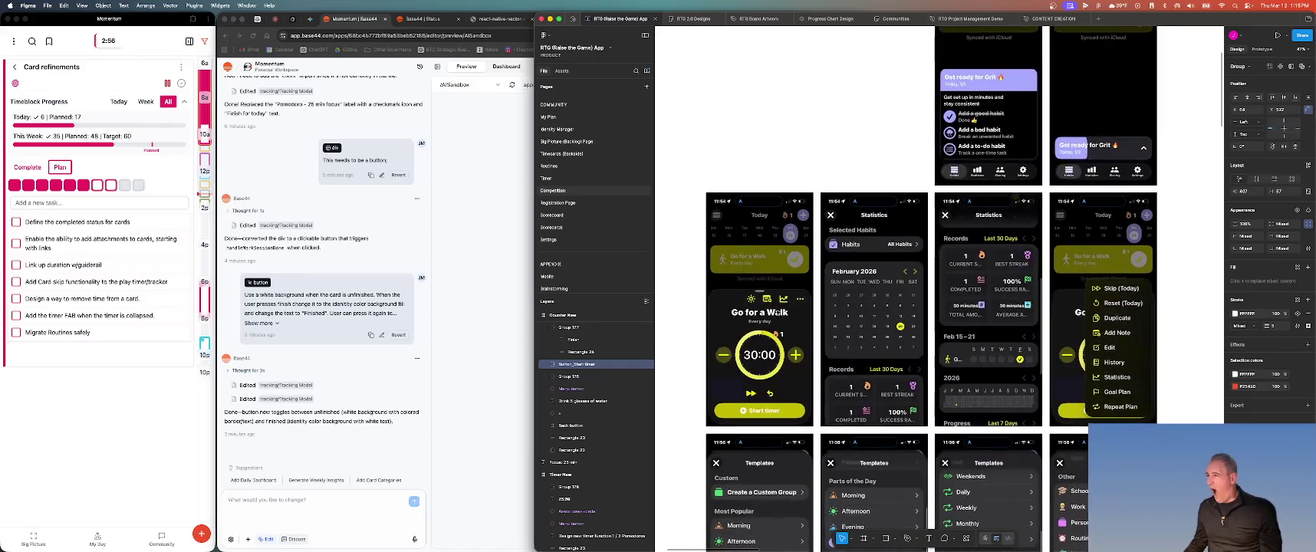
scroll(778, 312, "down", 2)
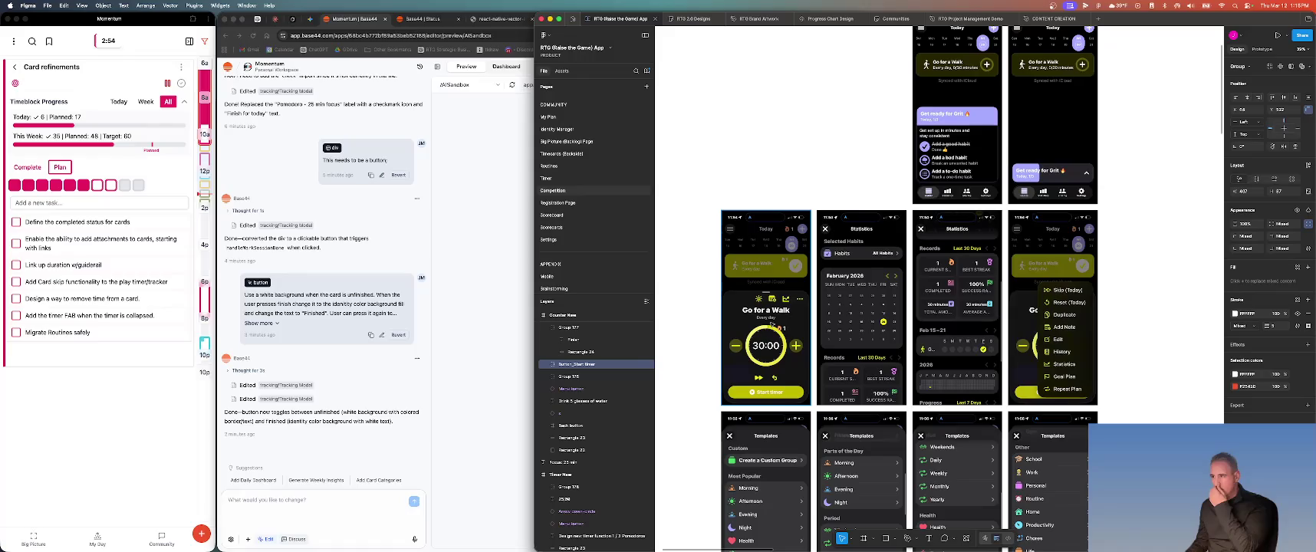
scroll(770, 330, "up", 1)
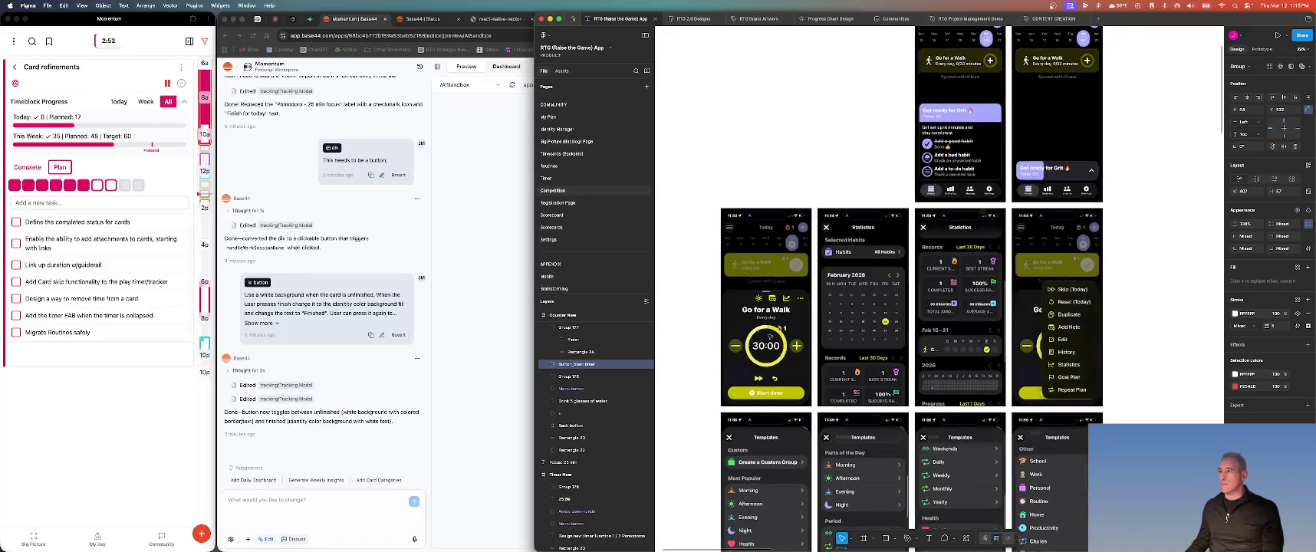
scroll(770, 336, "up", 2)
scroll(770, 336, "up", 3)
scroll(771, 337, "up", 1)
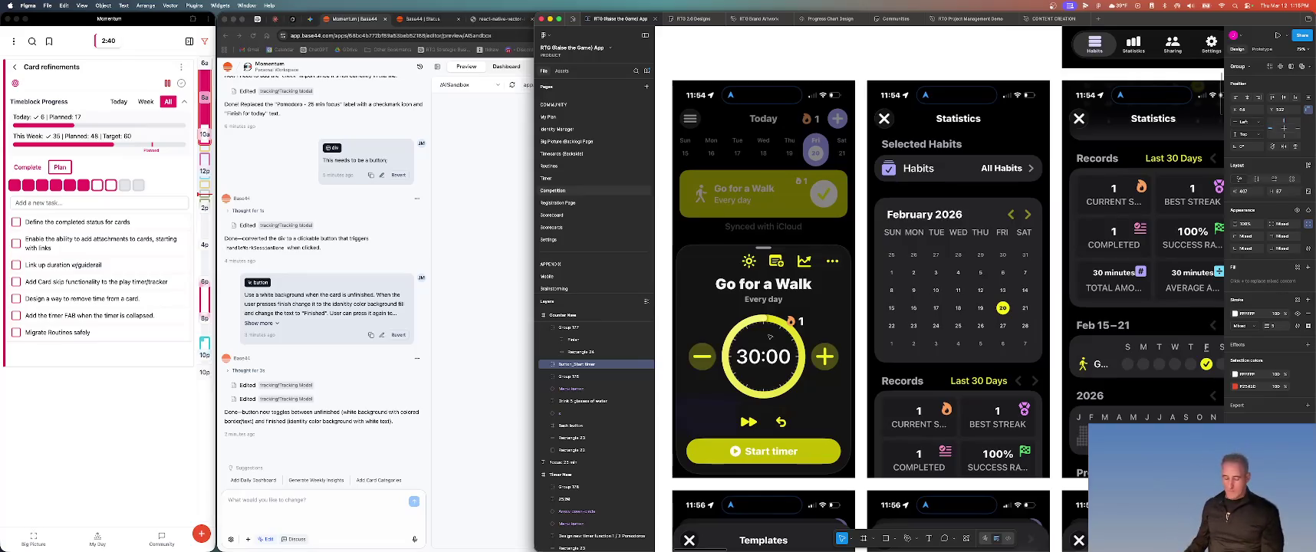
scroll(711, 353, "down", 5, "ctrl")
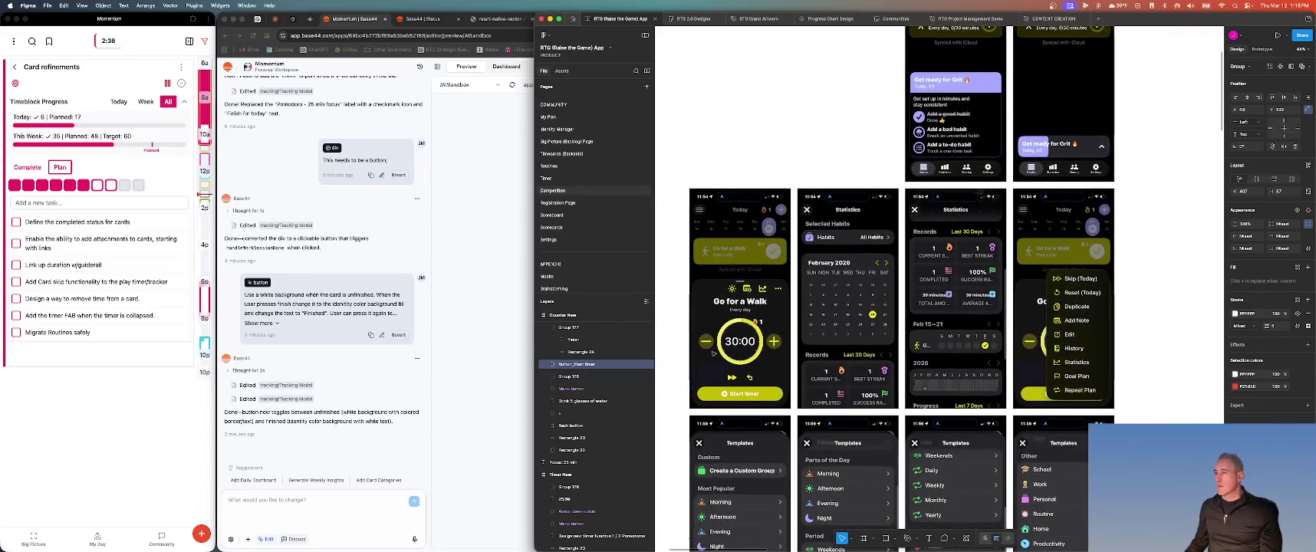
scroll(711, 354, "down", 3, "ctrl")
scroll(712, 354, "down", 3, "ctrl")
scroll(711, 354, "down", 2, "ctrl")
scroll(712, 354, "down", 2, "ctrl")
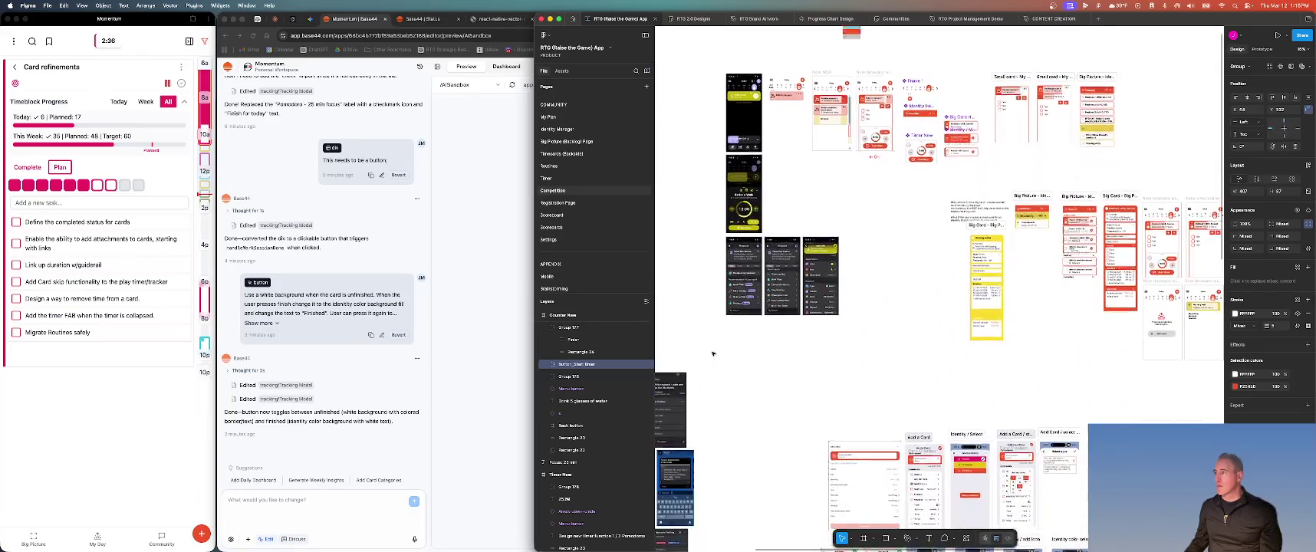
scroll(712, 354, "down", 2, "ctrl")
scroll(712, 353, "down", 2, "ctrl")
scroll(712, 354, "down", 2, "ctrl")
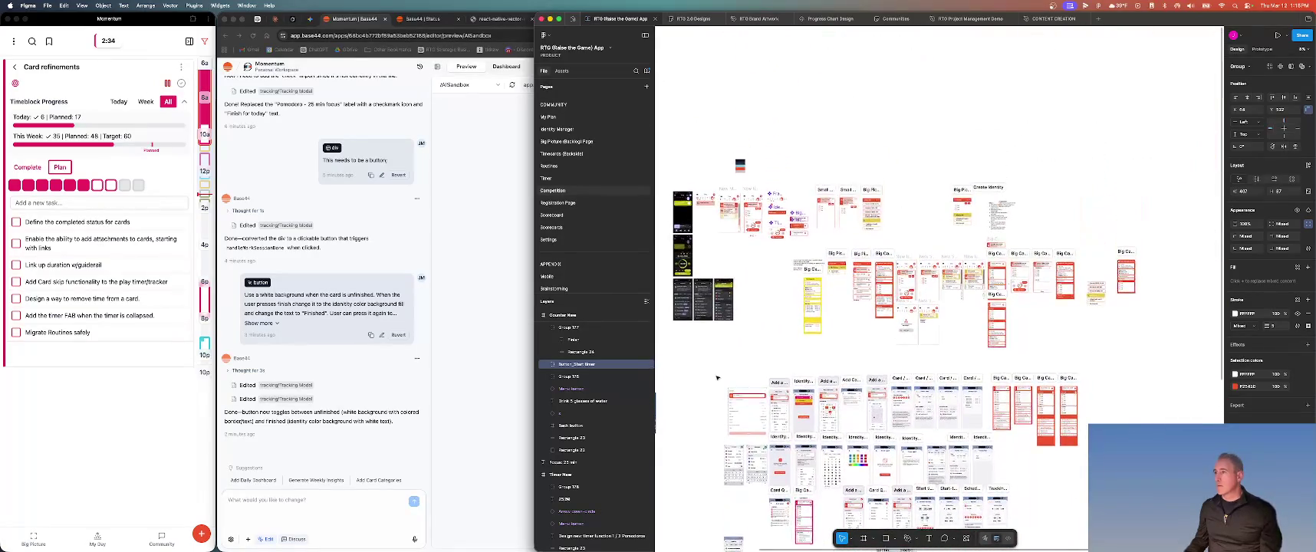
scroll(721, 367, "down", 3)
scroll(724, 371, "up", 3, "ctrl")
scroll(767, 368, "up", 2, "ctrl")
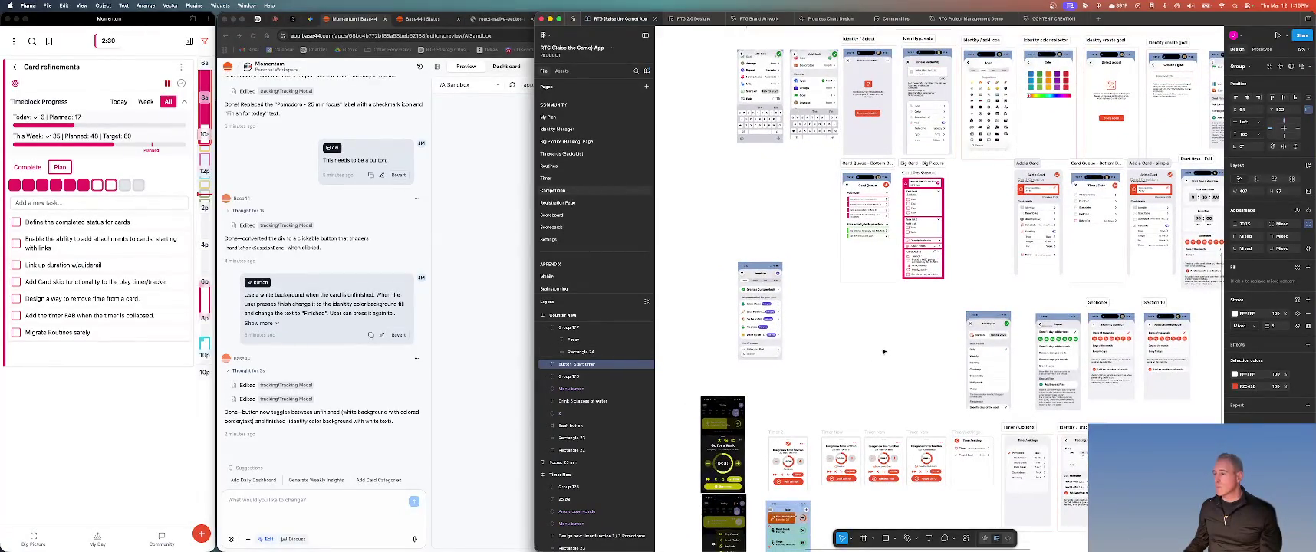
scroll(884, 352, "down", 2)
scroll(883, 352, "down", 2)
scroll(883, 352, "right", 2)
scroll(883, 352, "right", 1)
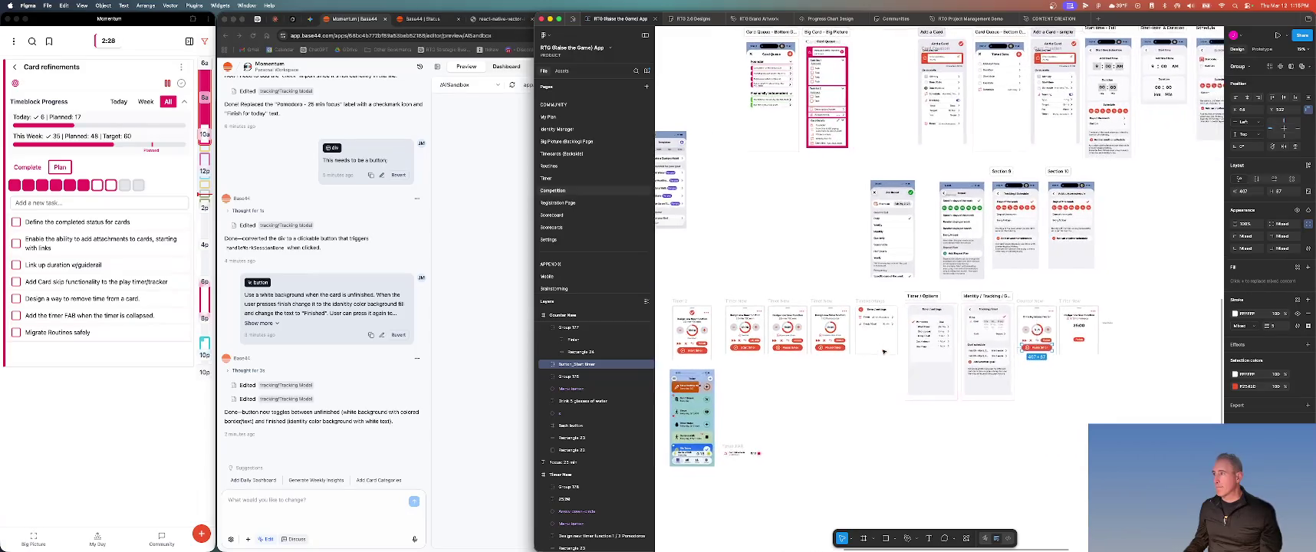
scroll(884, 353, "left", 1)
scroll(920, 351, "down", 2)
scroll(980, 350, "up", 5, "ctrl")
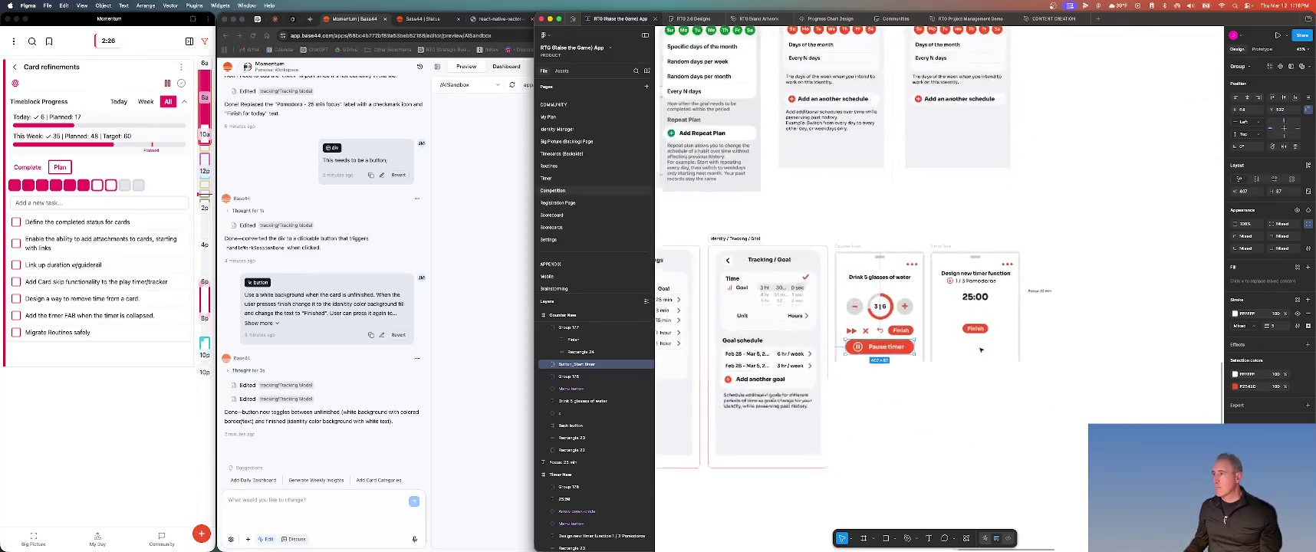
scroll(980, 350, "up", 4, "ctrl")
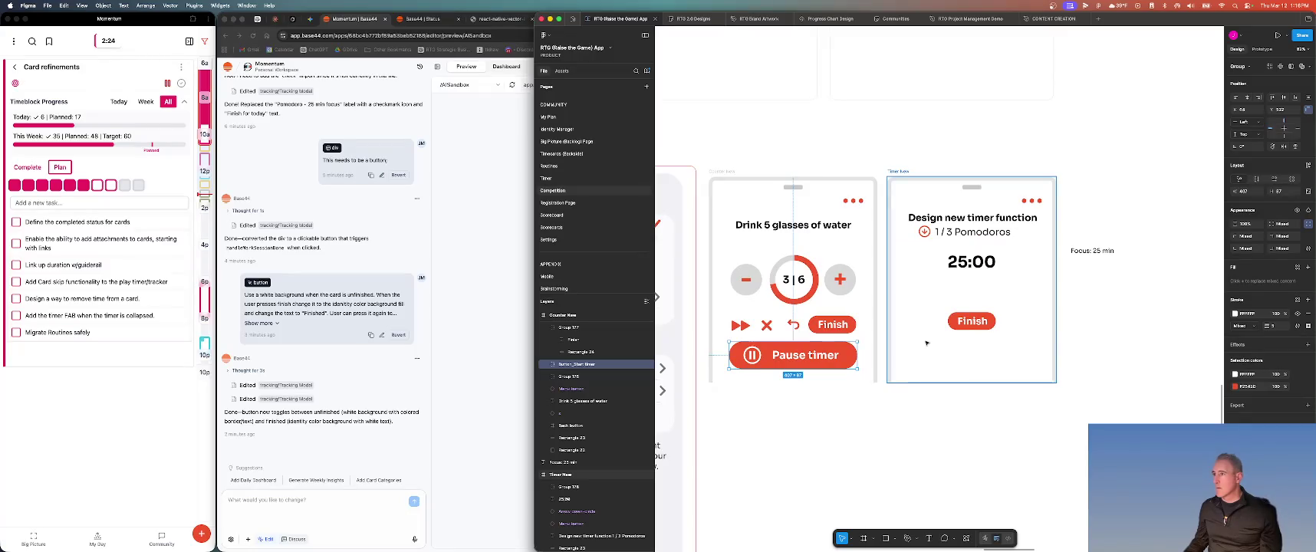
scroll(927, 343, "down", 4, "ctrl")
Ask Base44 to remove the Finished button from the timer drawer because it doesn't work
left_click(472, 295)
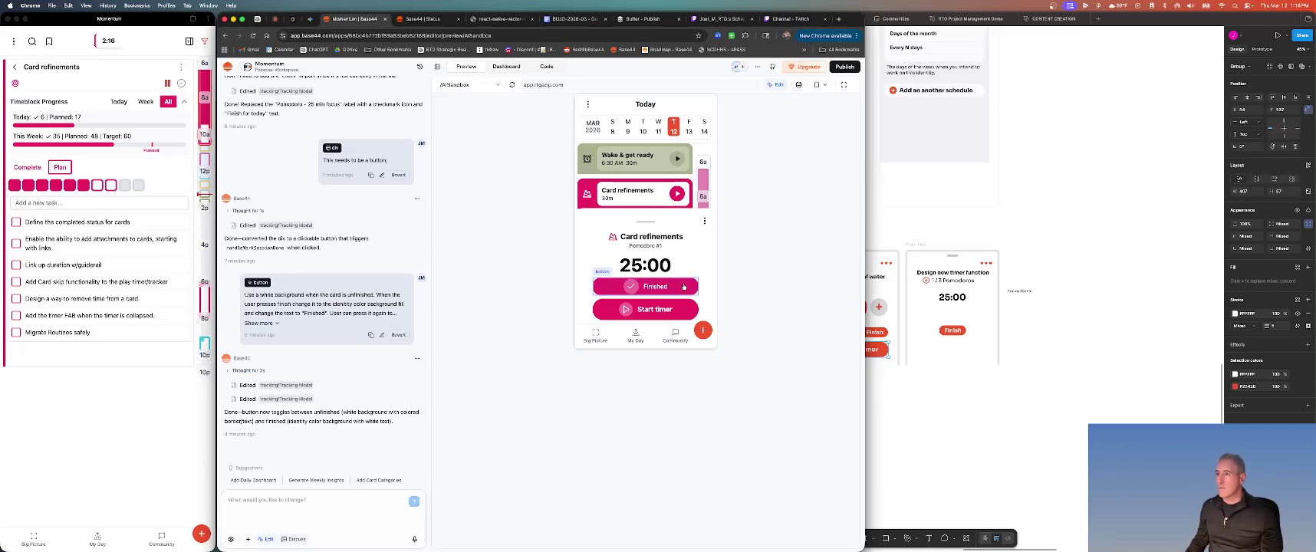
left_click(605, 315)
left_click(599, 307)
type("Let's")
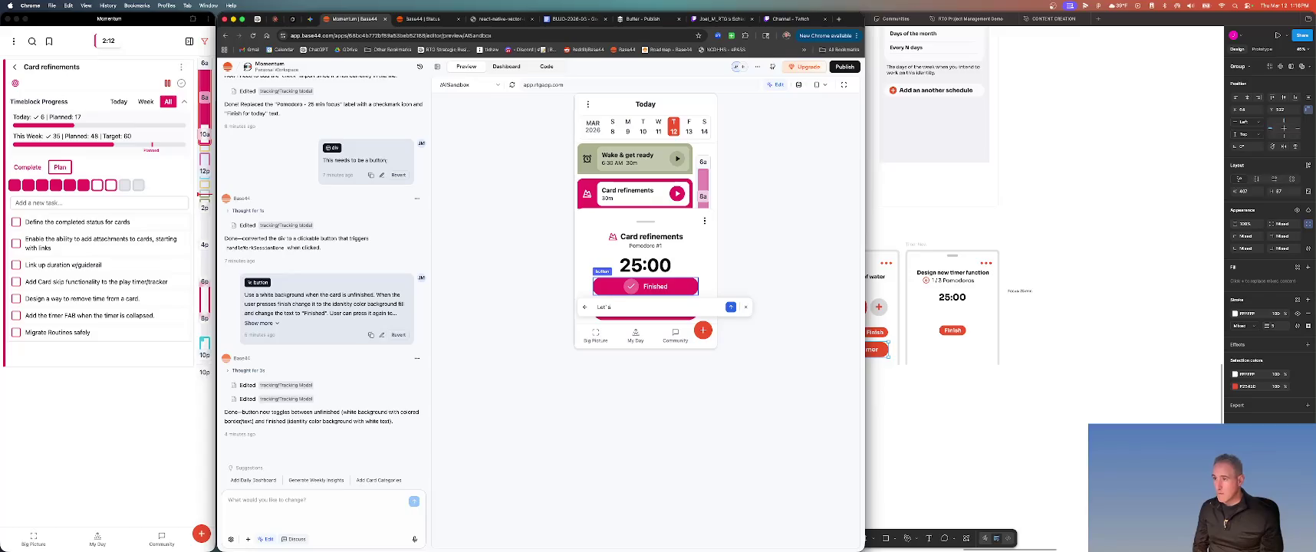
key("BackSpace")
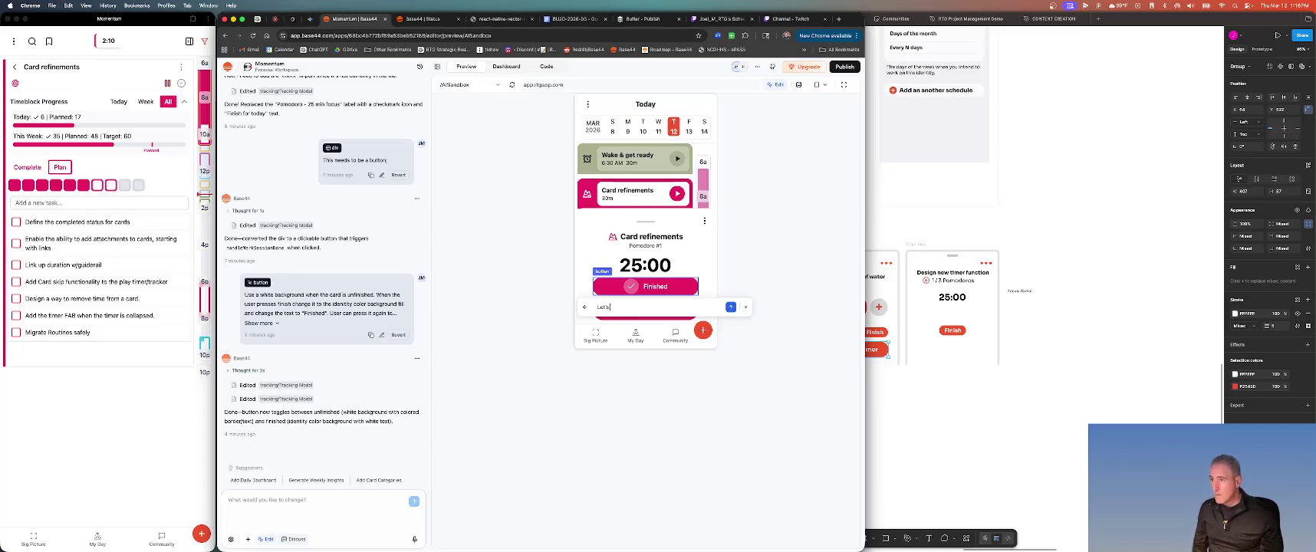
type(" remove this but")
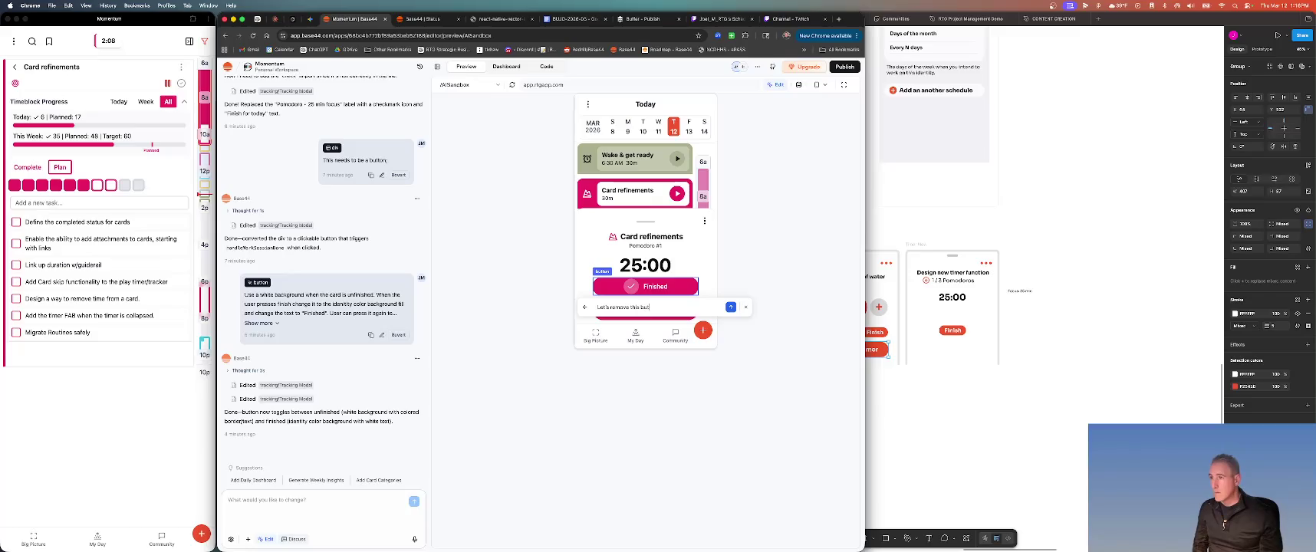
type("ton. It's not working for me.")
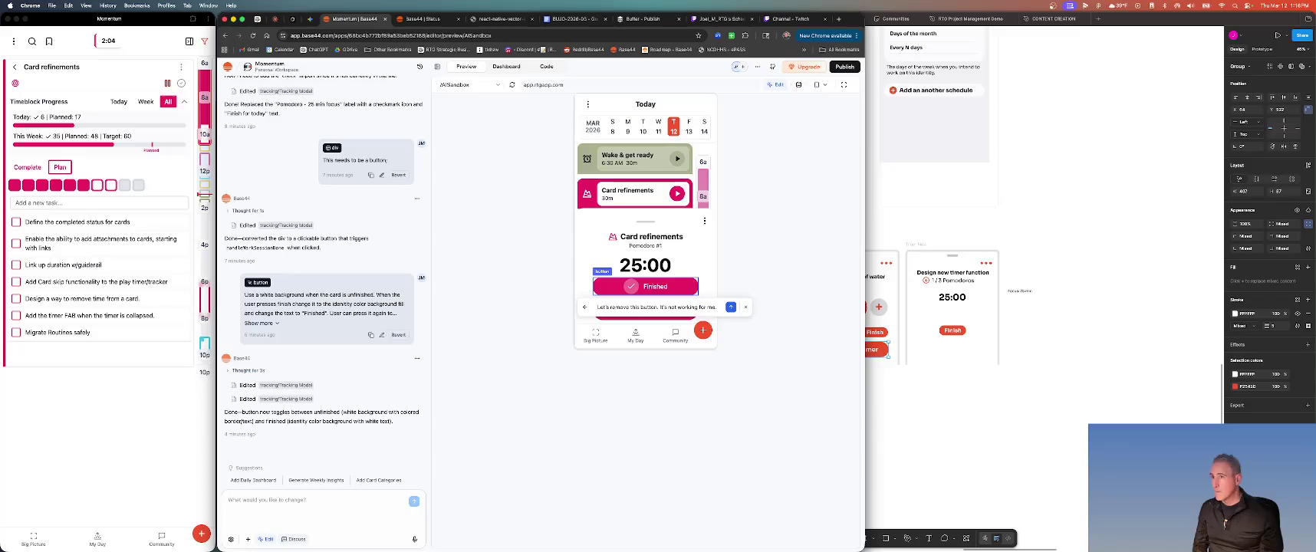
key("Return")
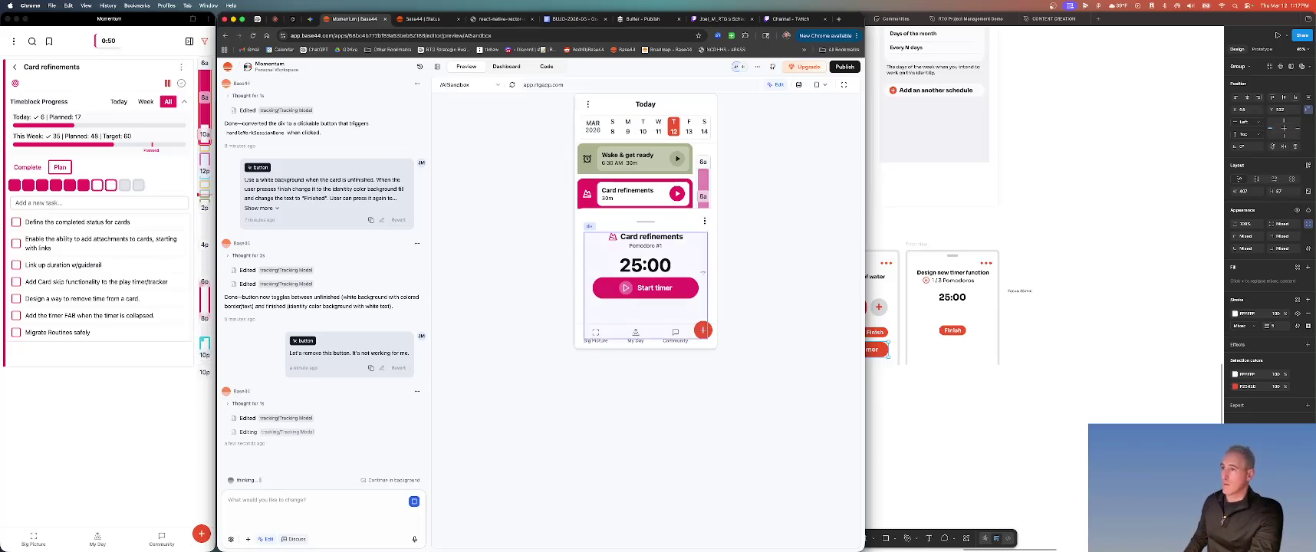
On the timer card, send Base44 the request 'remove the scroll from the drawer modal.'
scroll(703, 274, "down", 1)
scroll(703, 273, "up", 2)
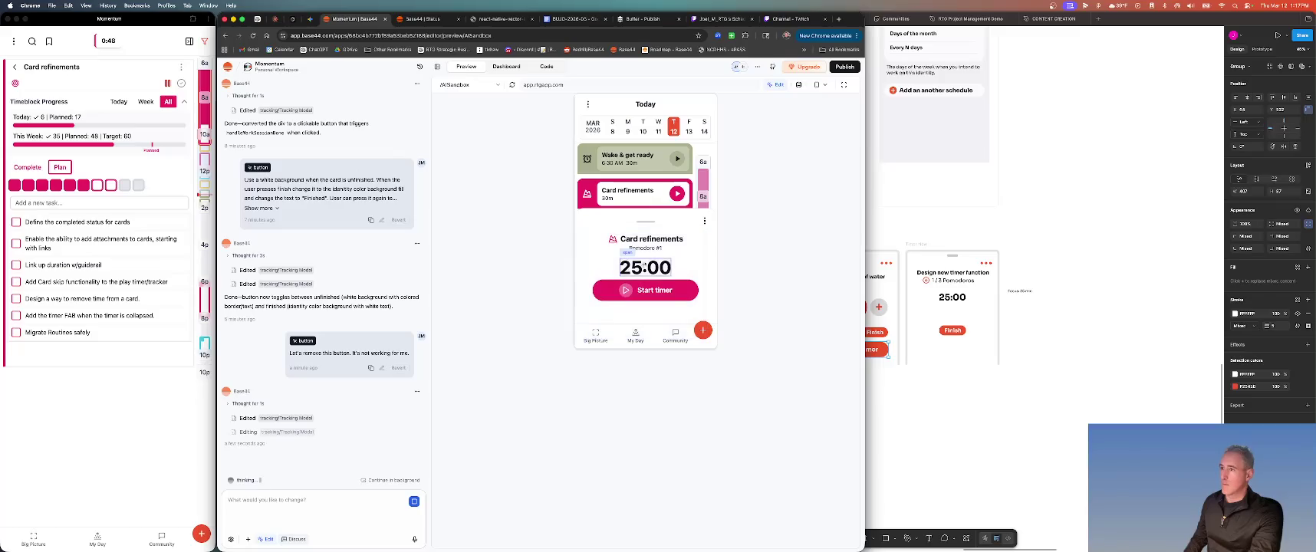
left_click(579, 329)
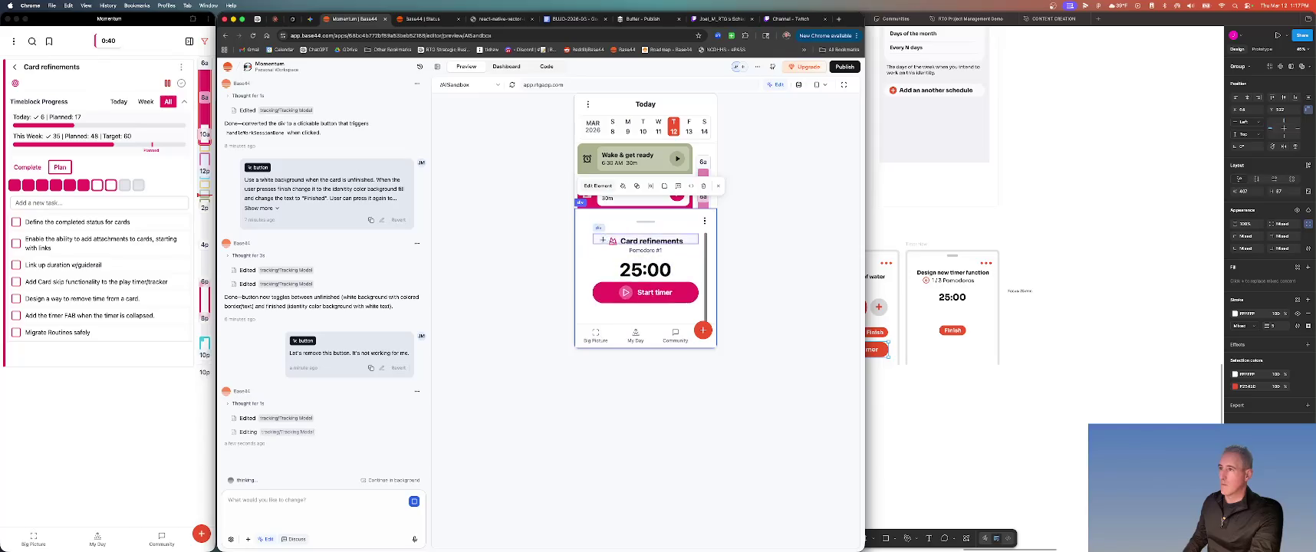
left_click(598, 187)
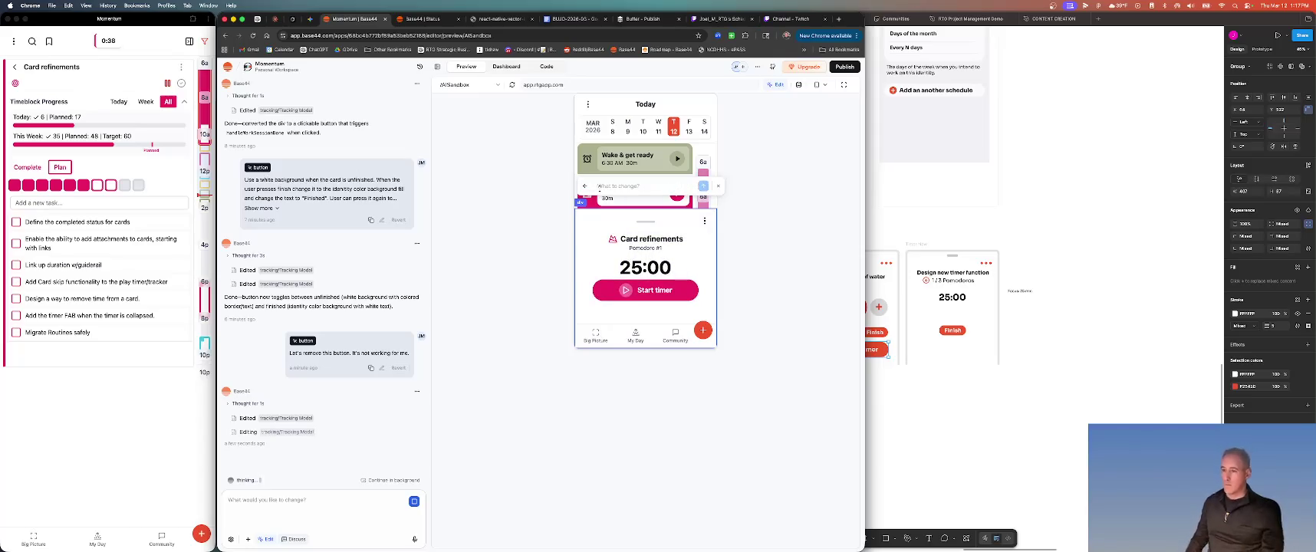
type("ra")
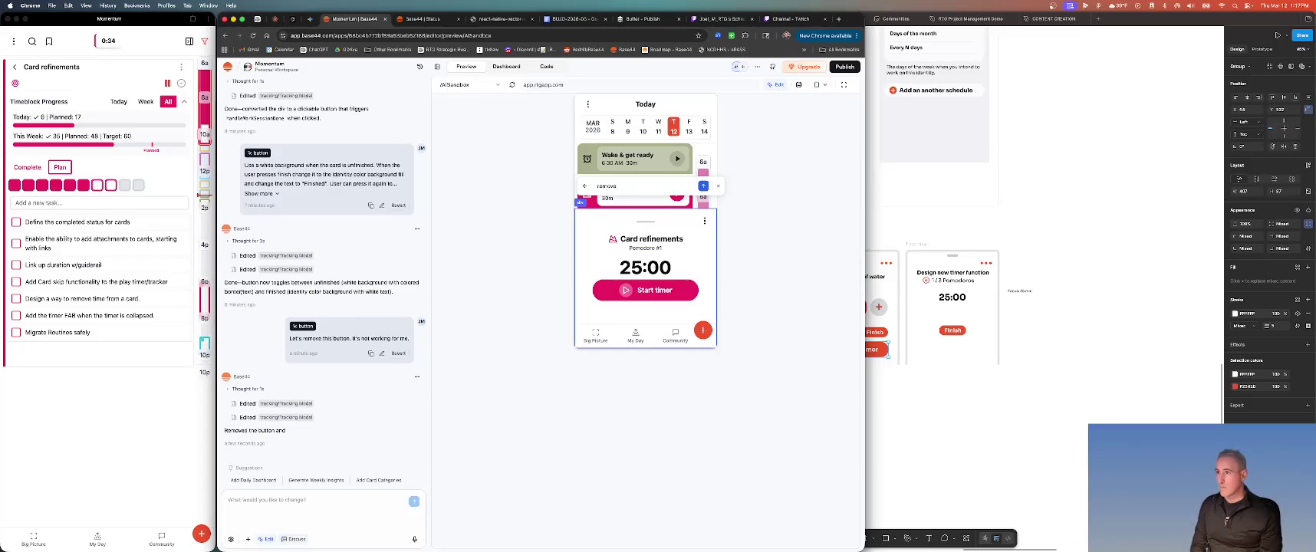
type("scroll from the drawer")
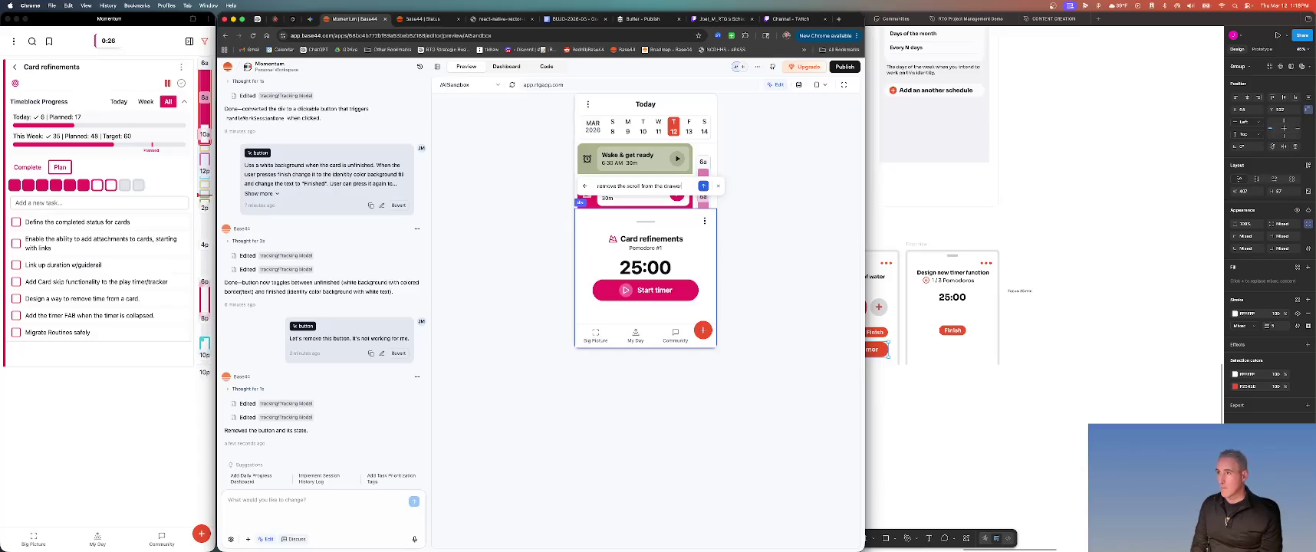
type("modal.")
key("Return")
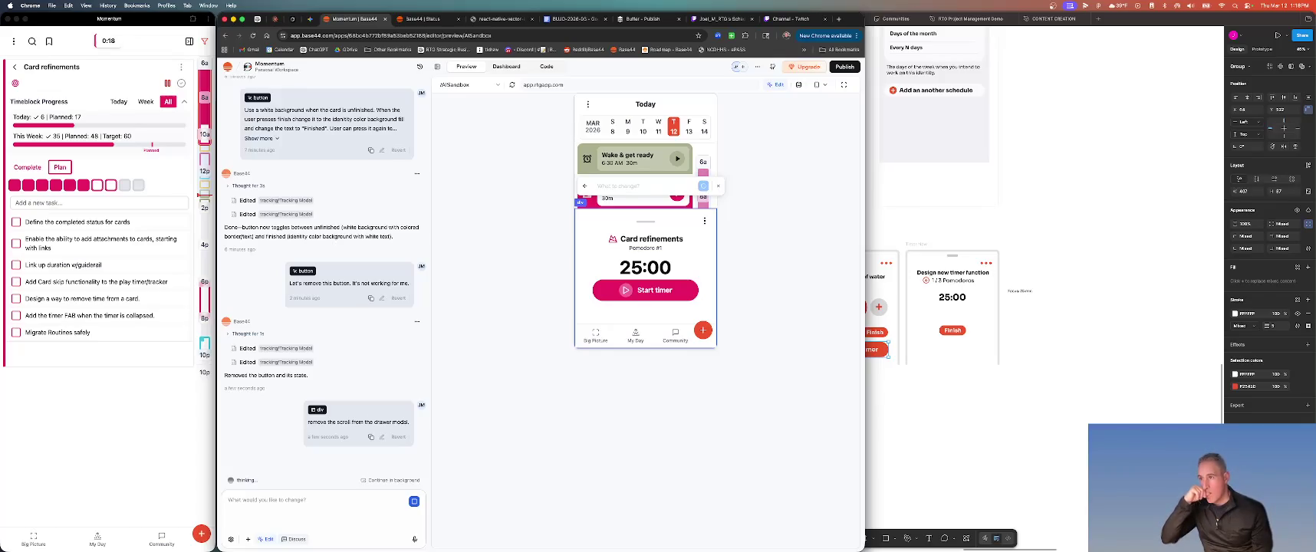
key("Escape")
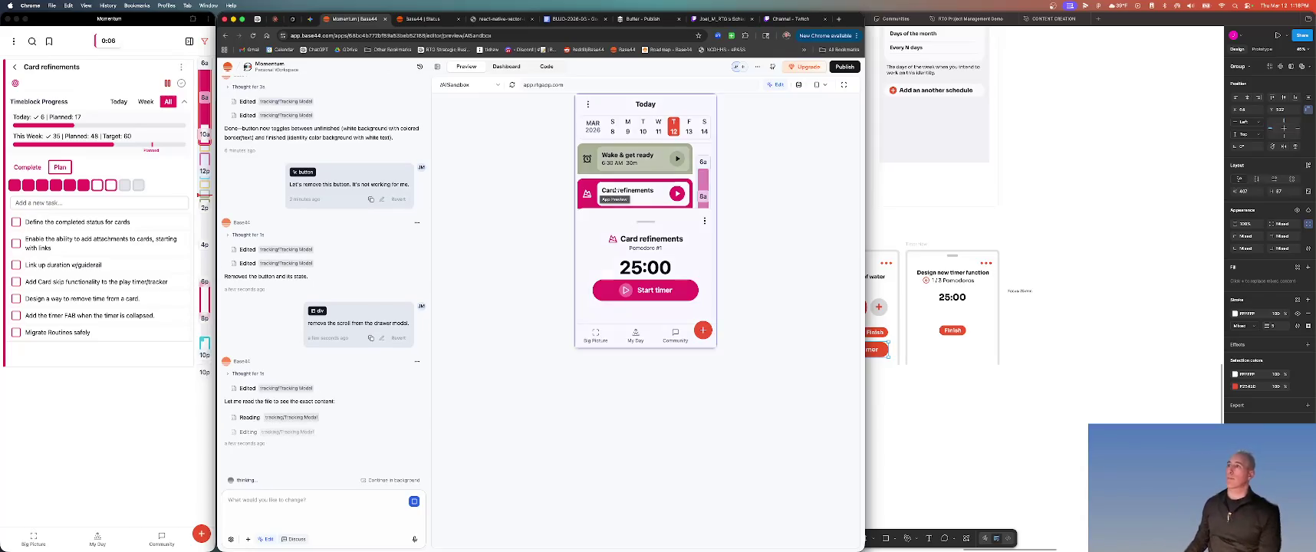
Move the Finish button to the top of Timer New and relabel it 'Today'
left_click(979, 294)
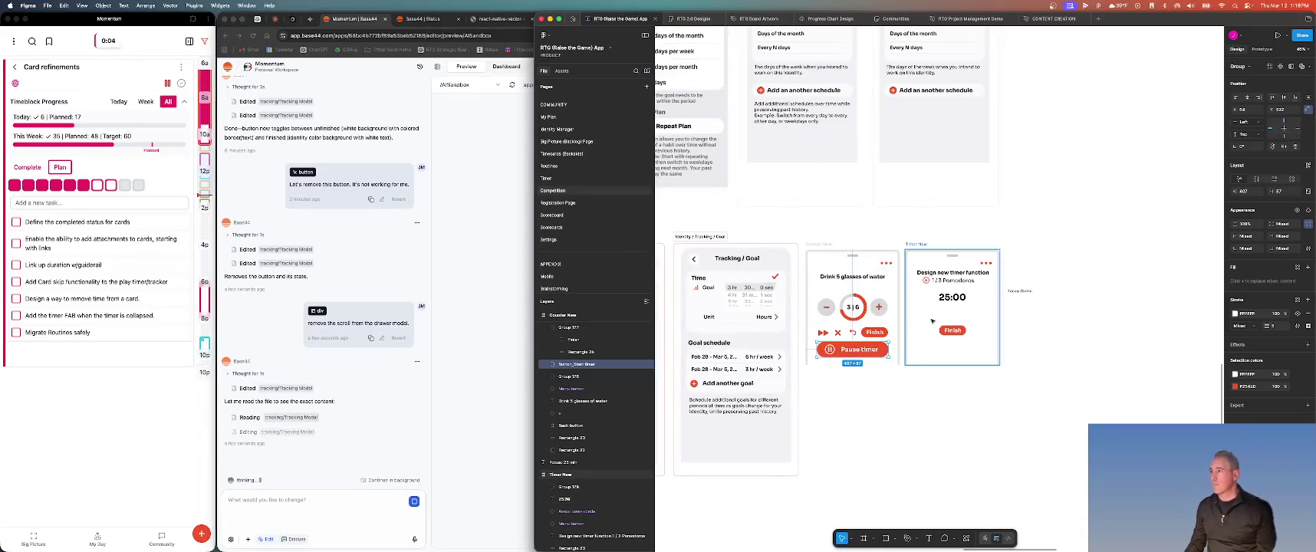
scroll(882, 332, "up", 5)
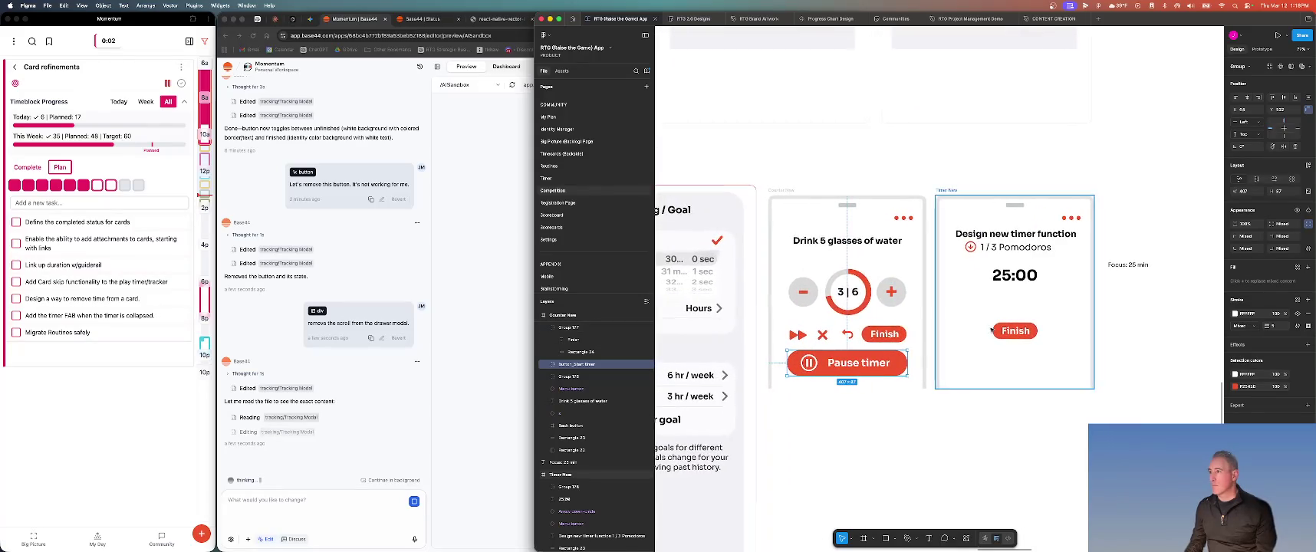
left_click_drag(1016, 332, 971, 220)
double_click(956, 218)
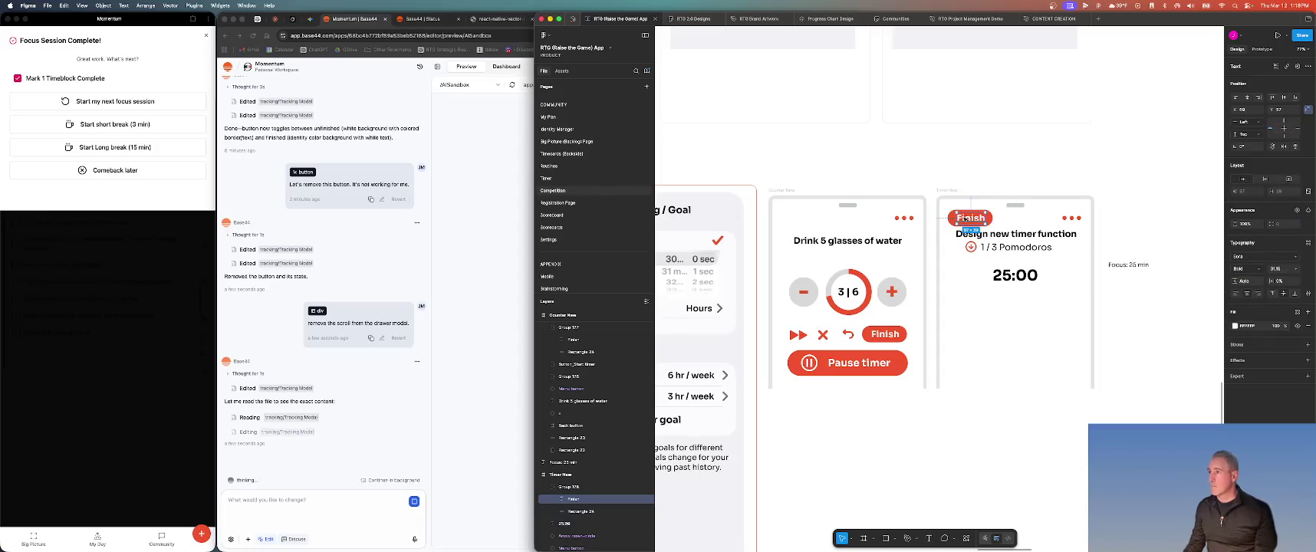
key("Return")
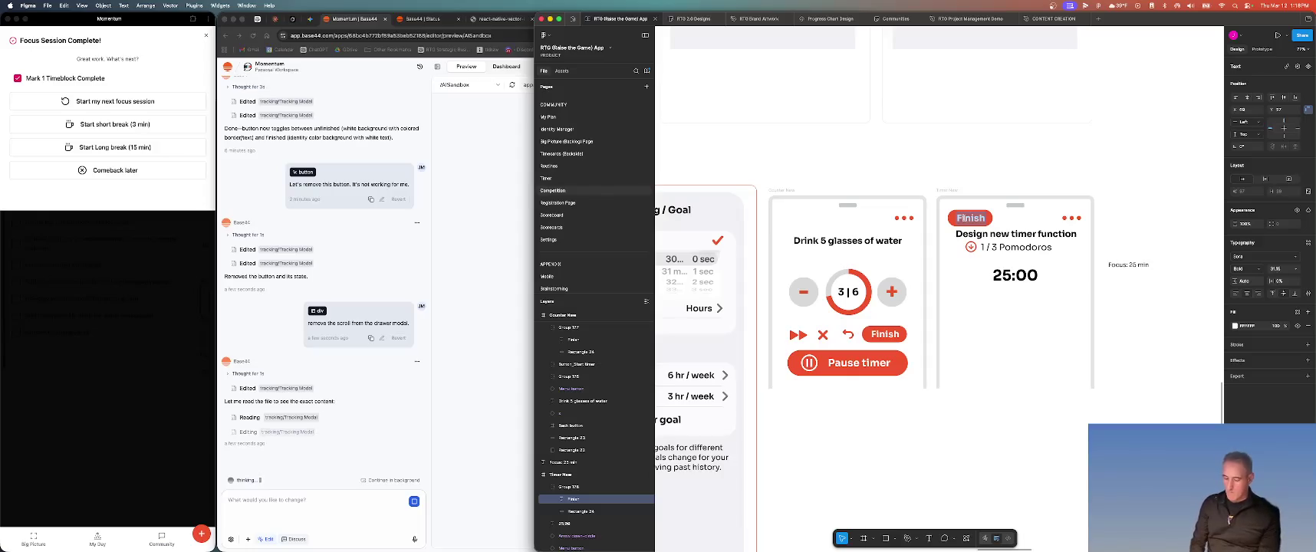
type("Today")
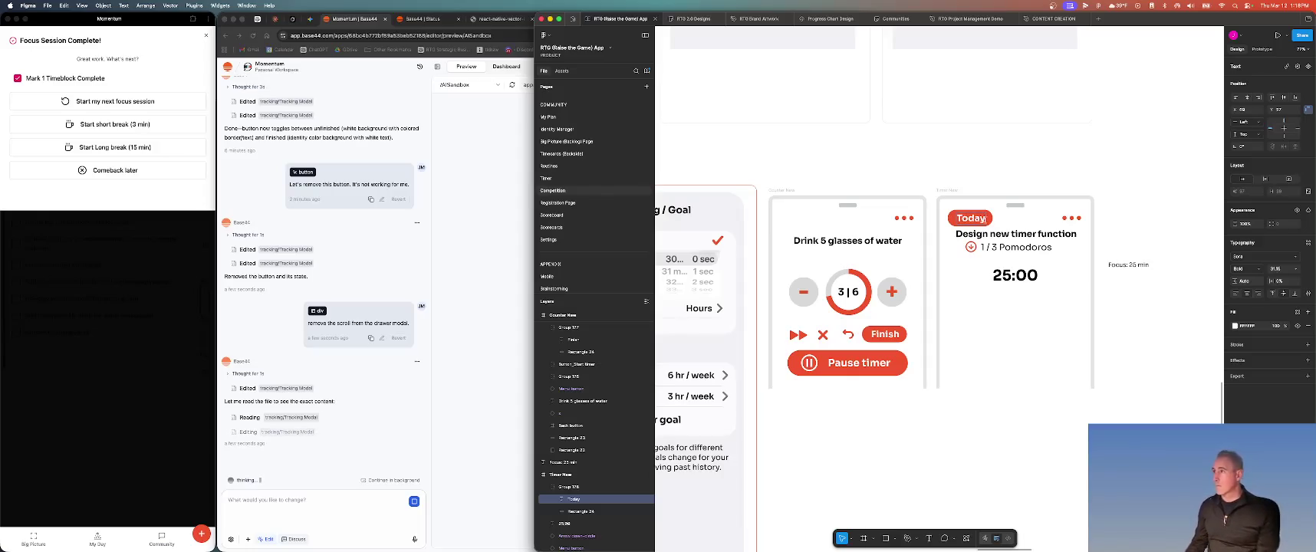
key("Escape")
Nudge the title and 25:00 text down and reposition the arrow icon slightly
left_click(993, 237)
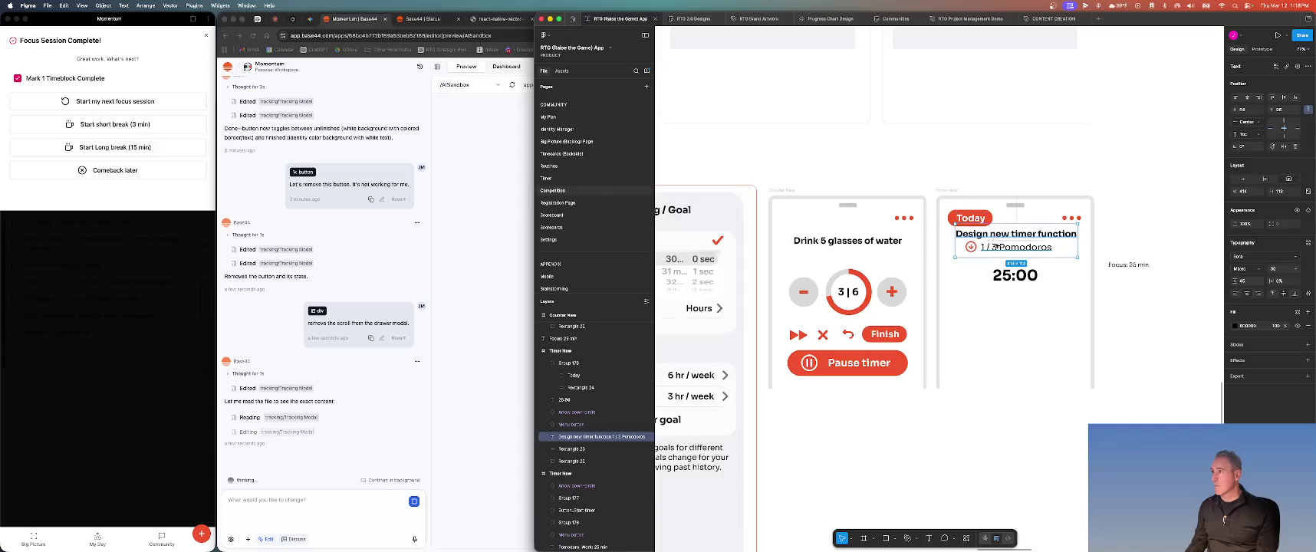
left_click(1013, 277, "shift")
key("Down")
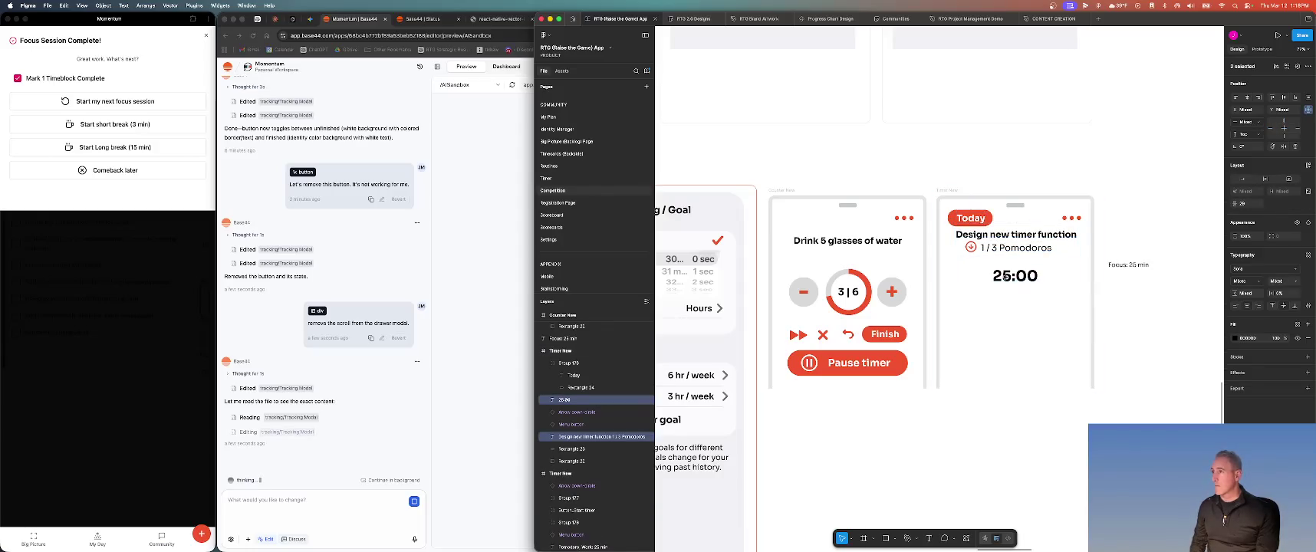
key("Down")
key("Down")
key("Down")
key("Down")
key("Down")
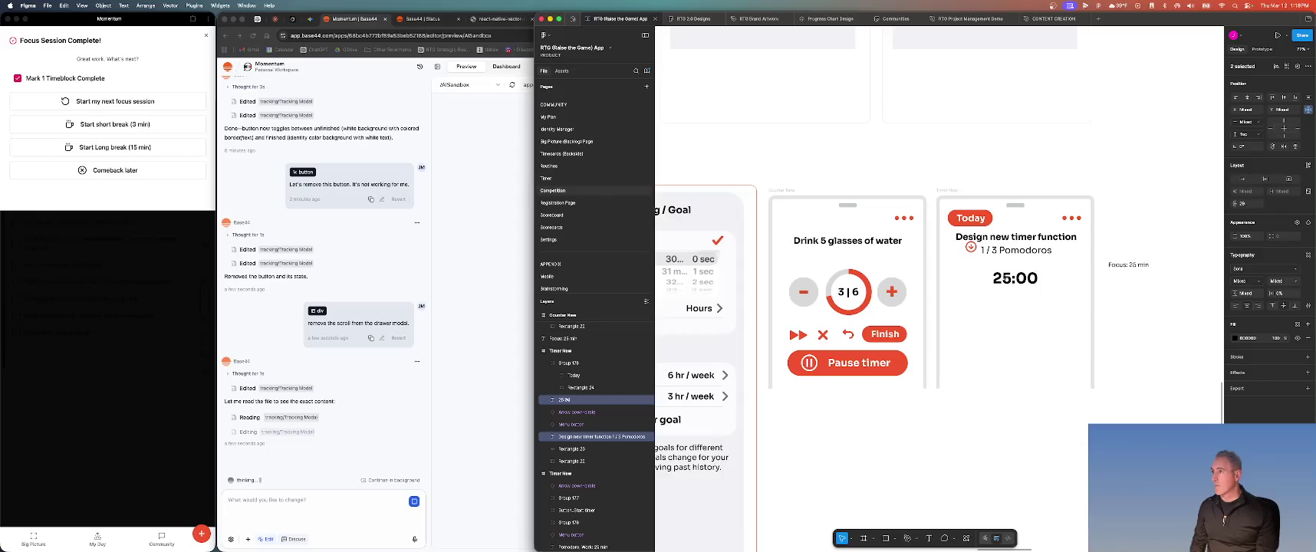
left_click(972, 248)
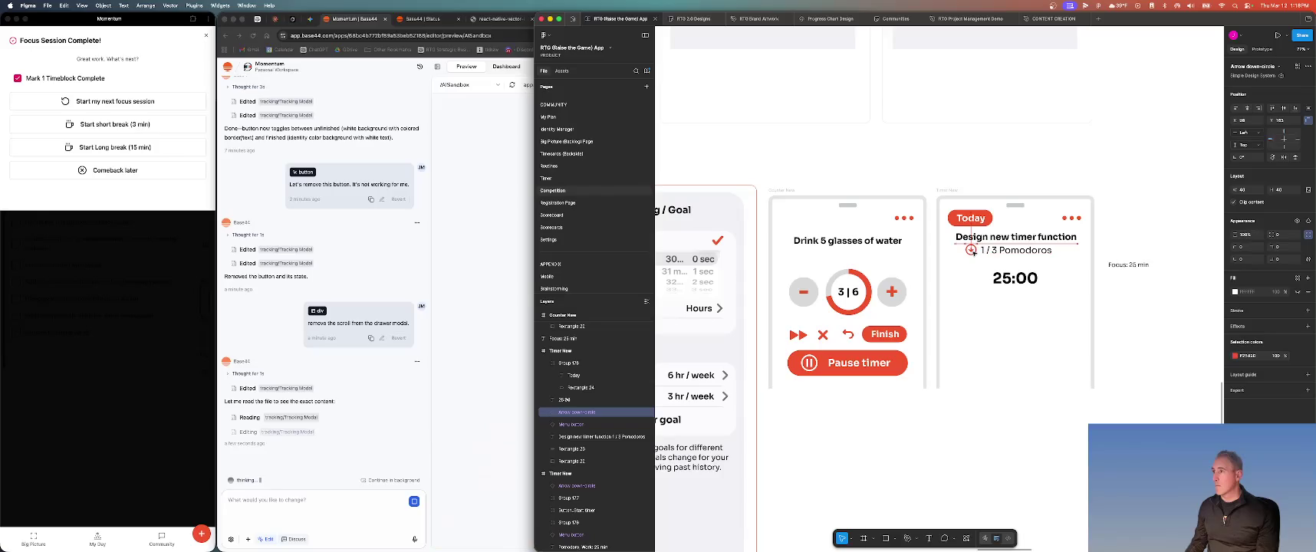
left_click_drag(972, 251, 972, 253)
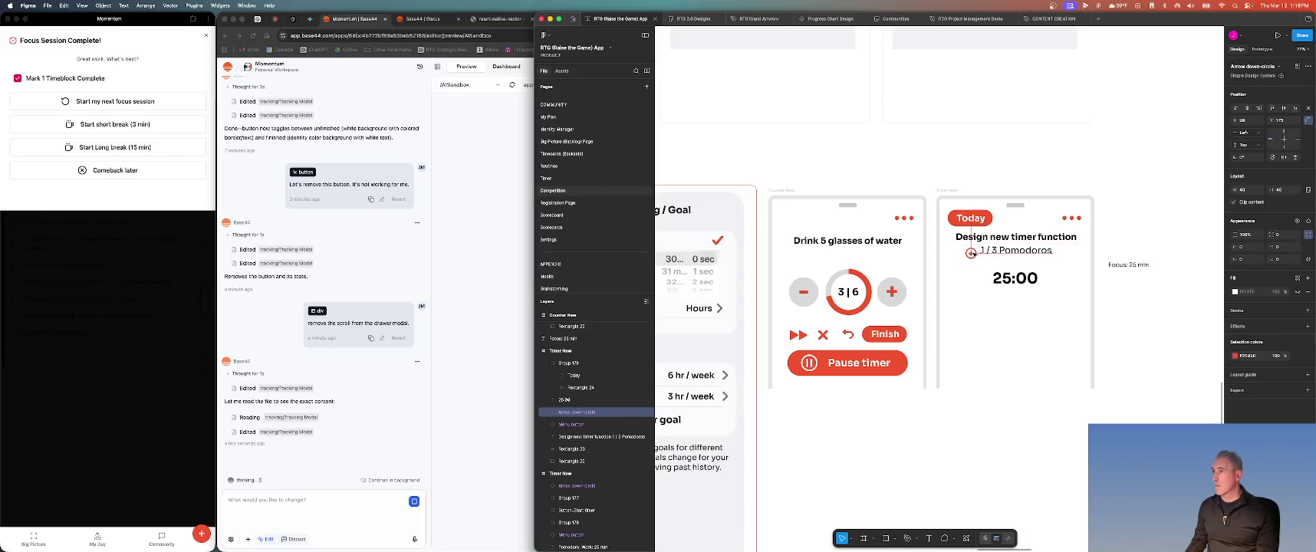
Cut the '1 / 3 Pomodoros' line from the title text and start Momentum's next focus session
left_click(1019, 264)
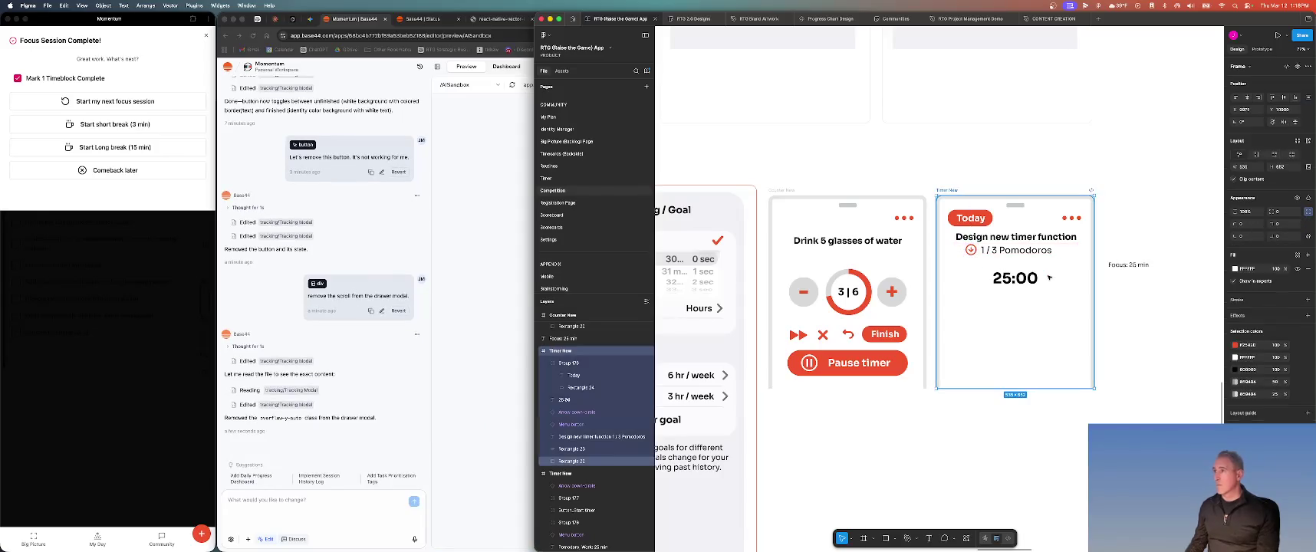
left_click(994, 251)
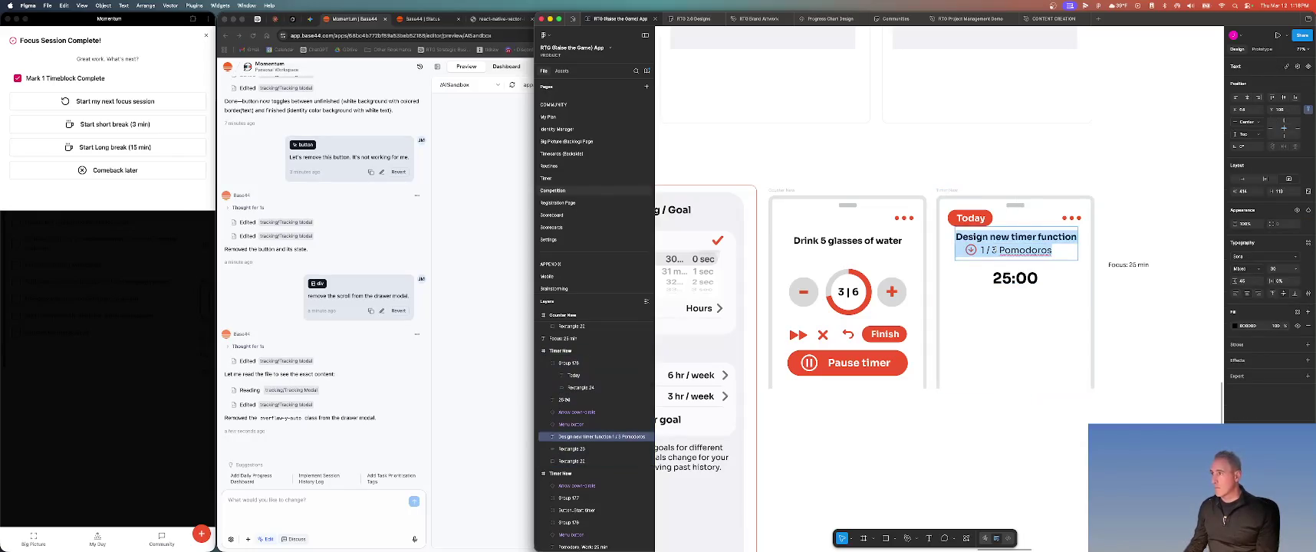
left_click_drag(980, 251, 1087, 263)
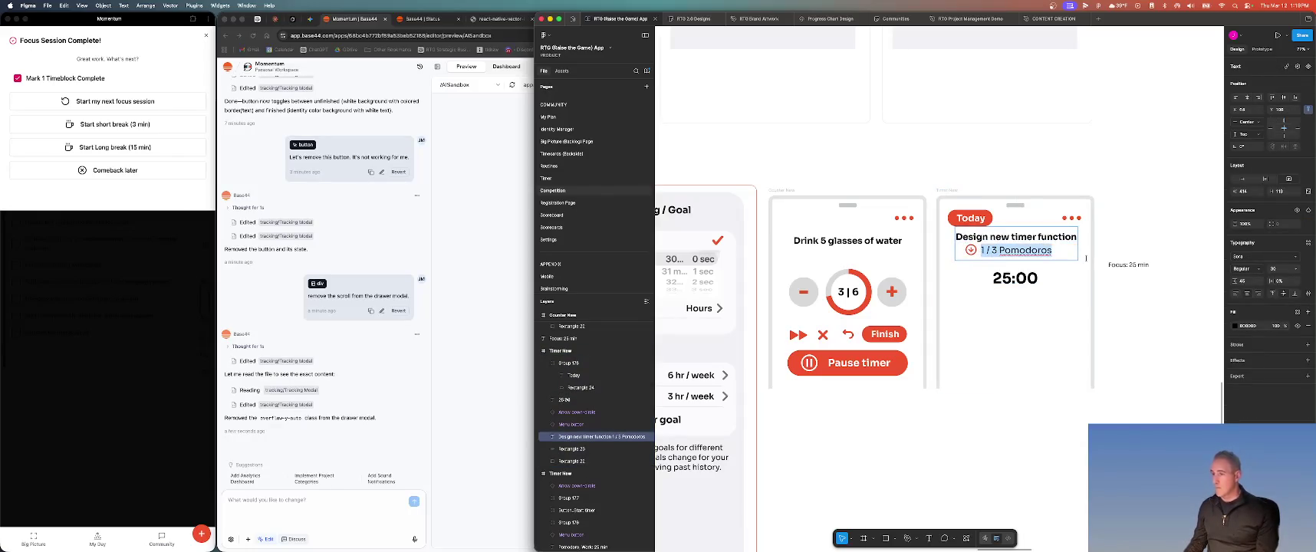
key("BackSpace")
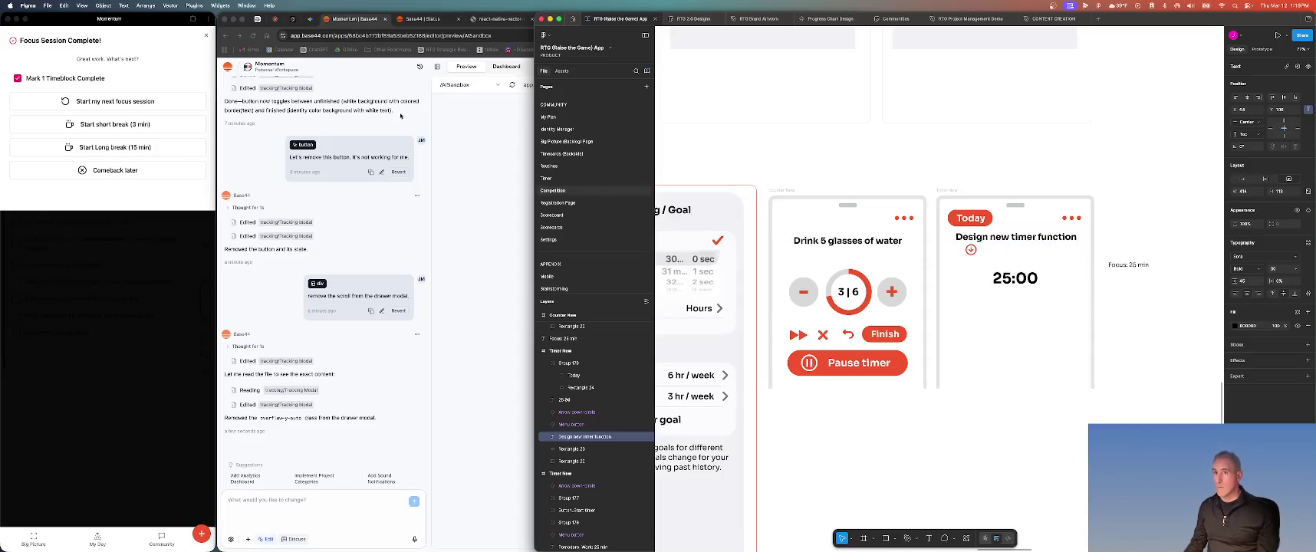
key("Escape")
left_click(150, 102)
left_click(150, 102)
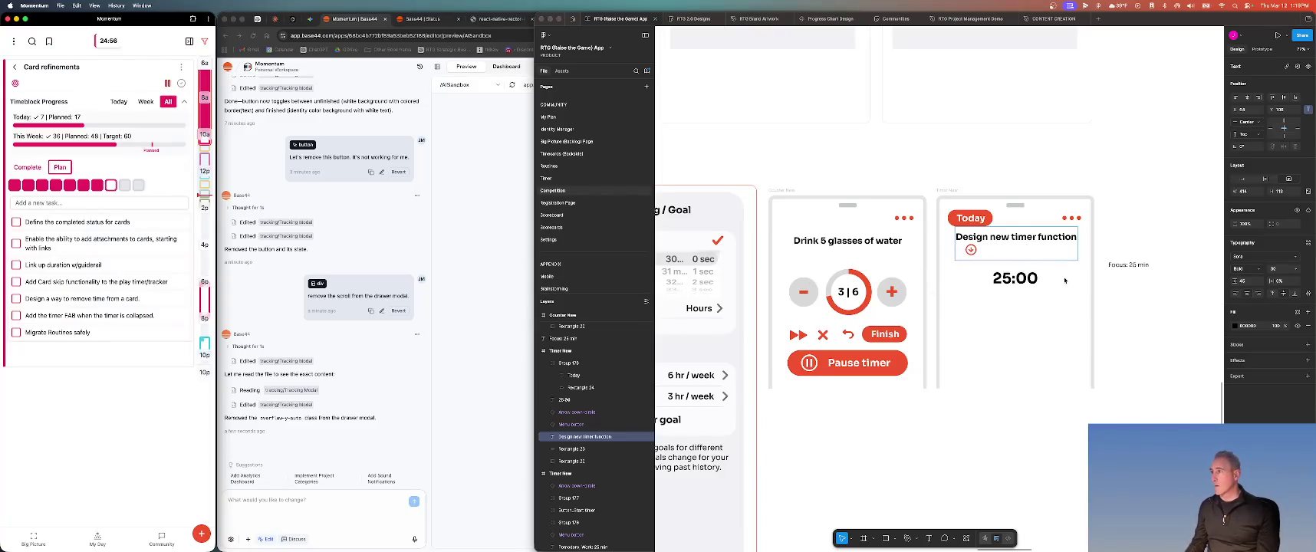
Remove the title's leftover empty line and shrink its text box to a single line
left_click(1001, 258)
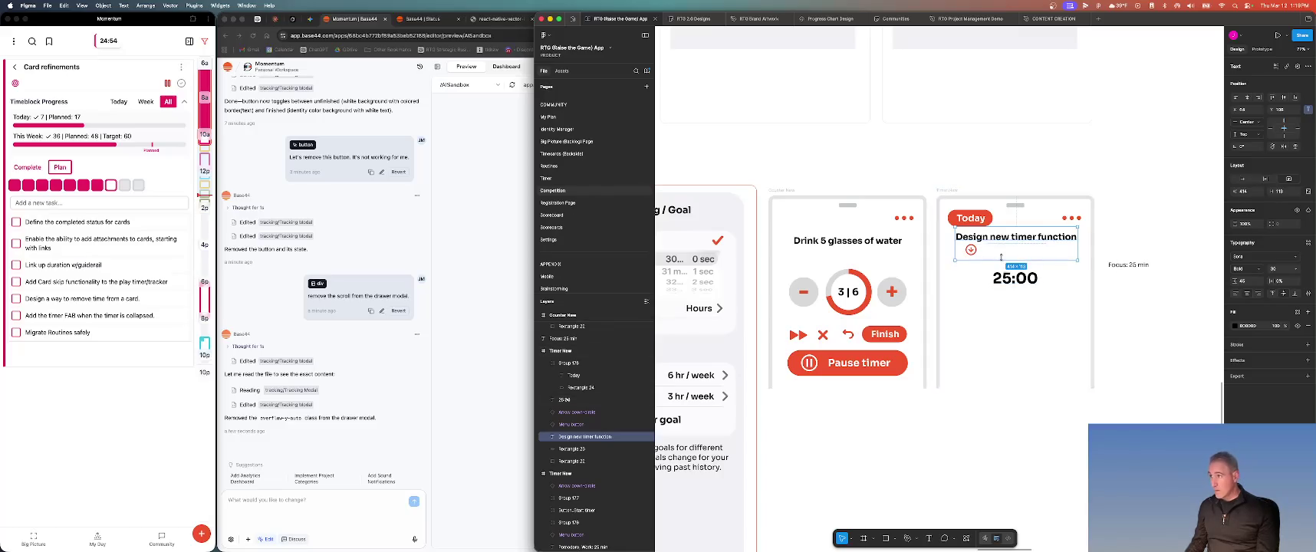
double_click(1005, 242)
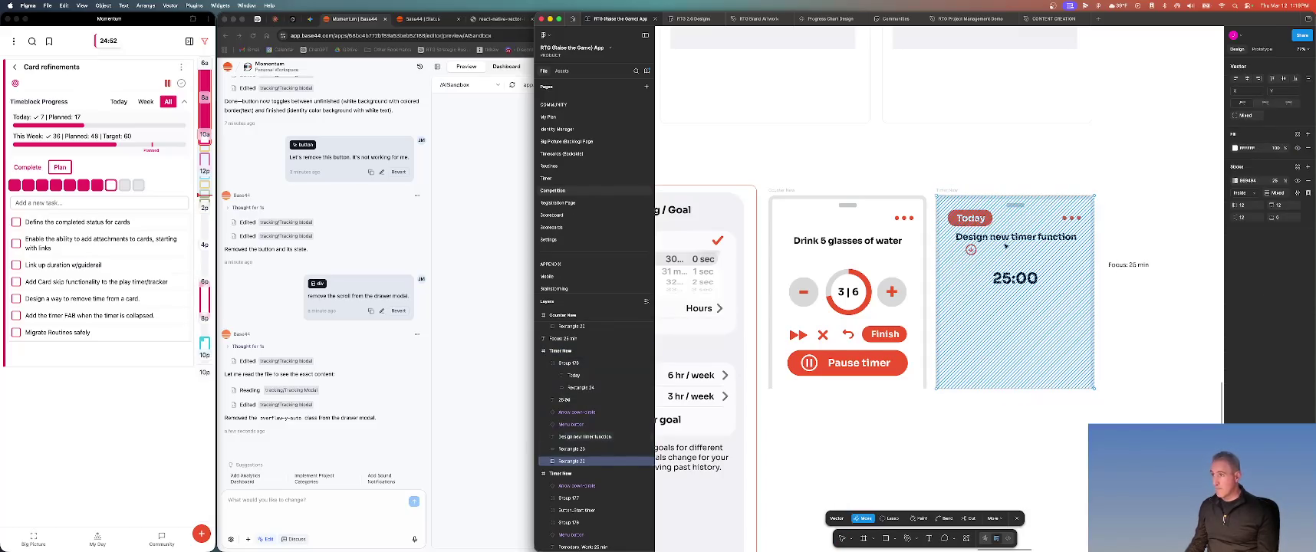
key("Escape")
key("Escape")
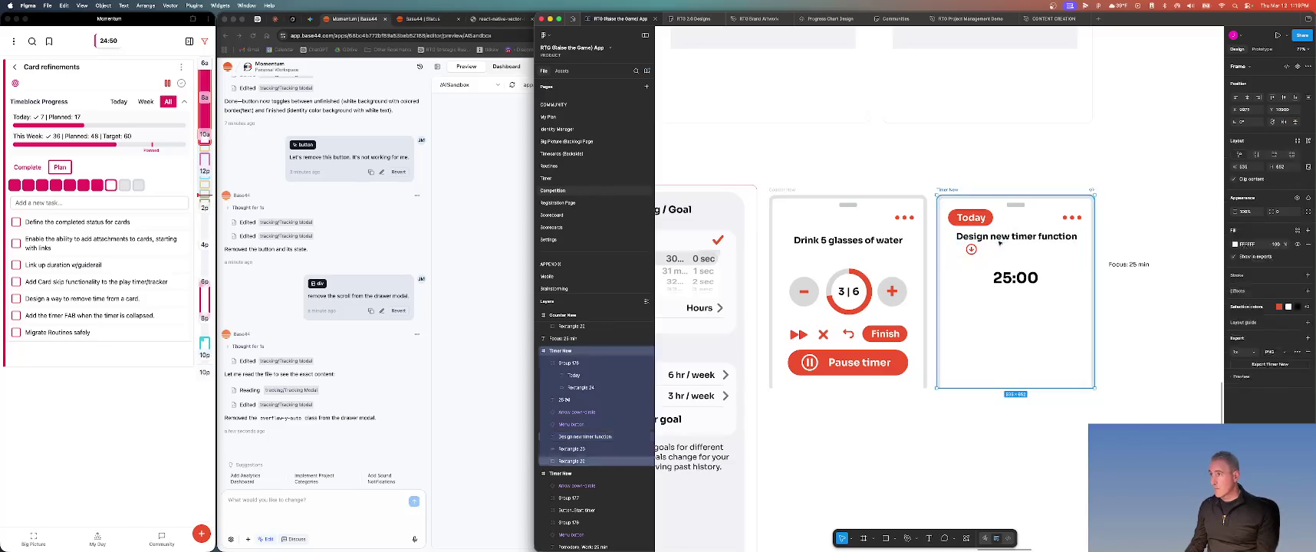
left_click(1000, 241)
key("Down")
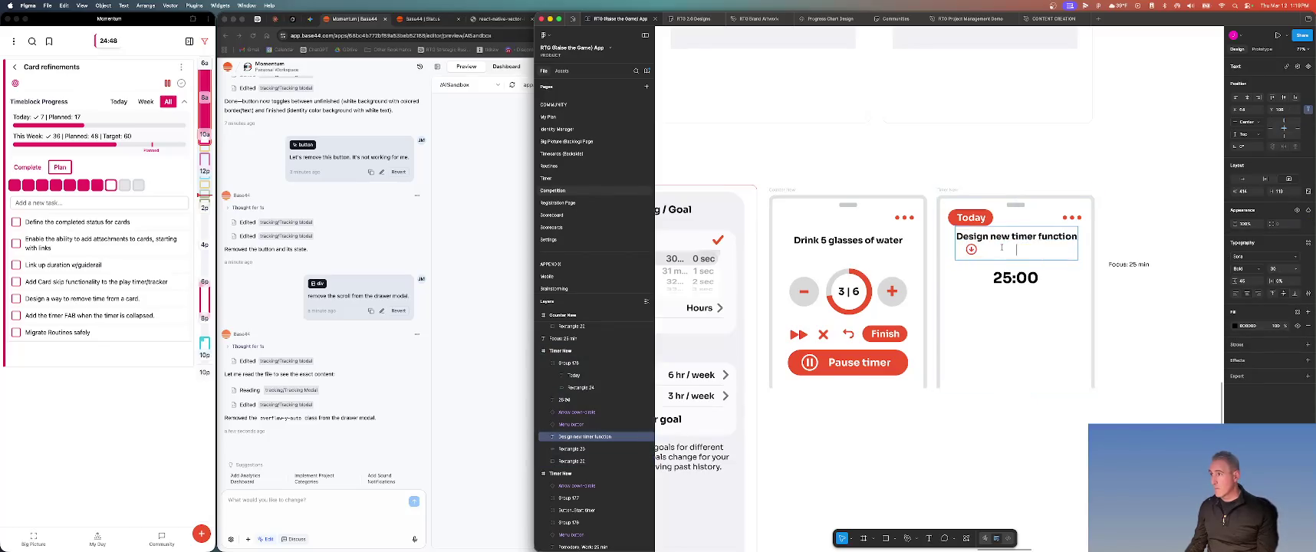
key("BackSpace")
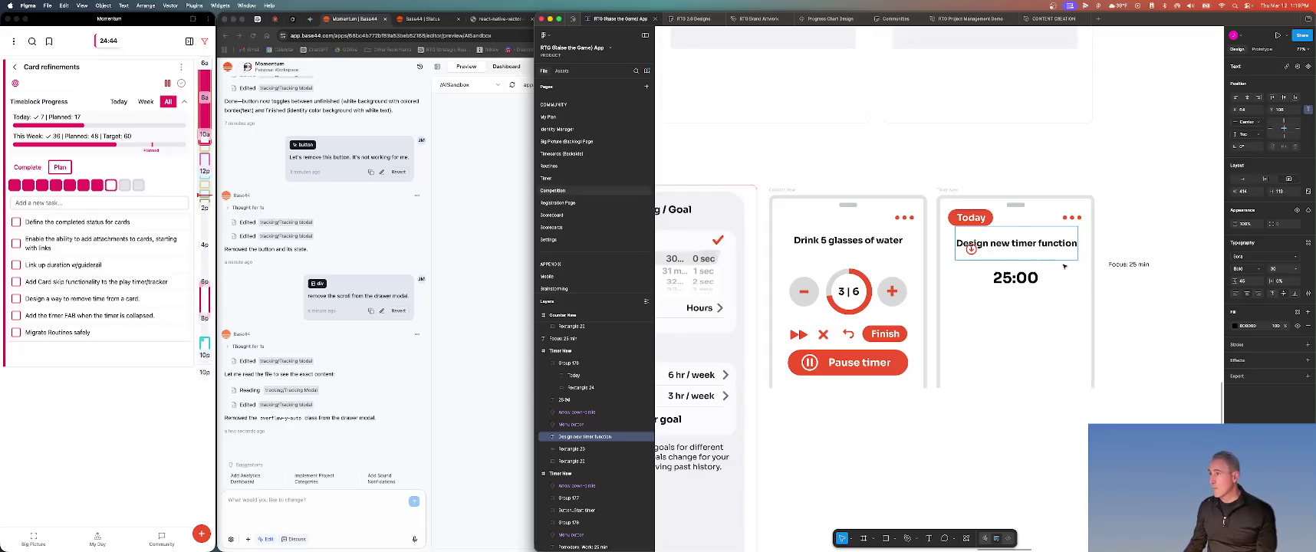
key("Escape")
left_click_drag(1041, 260, 1041, 244)
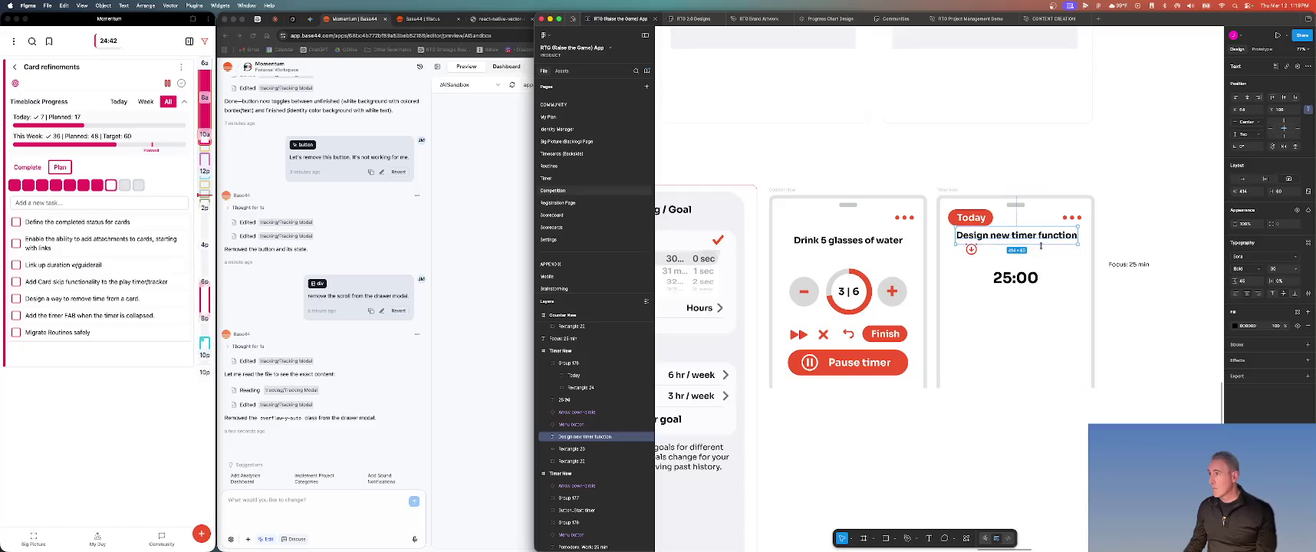
key("Escape")
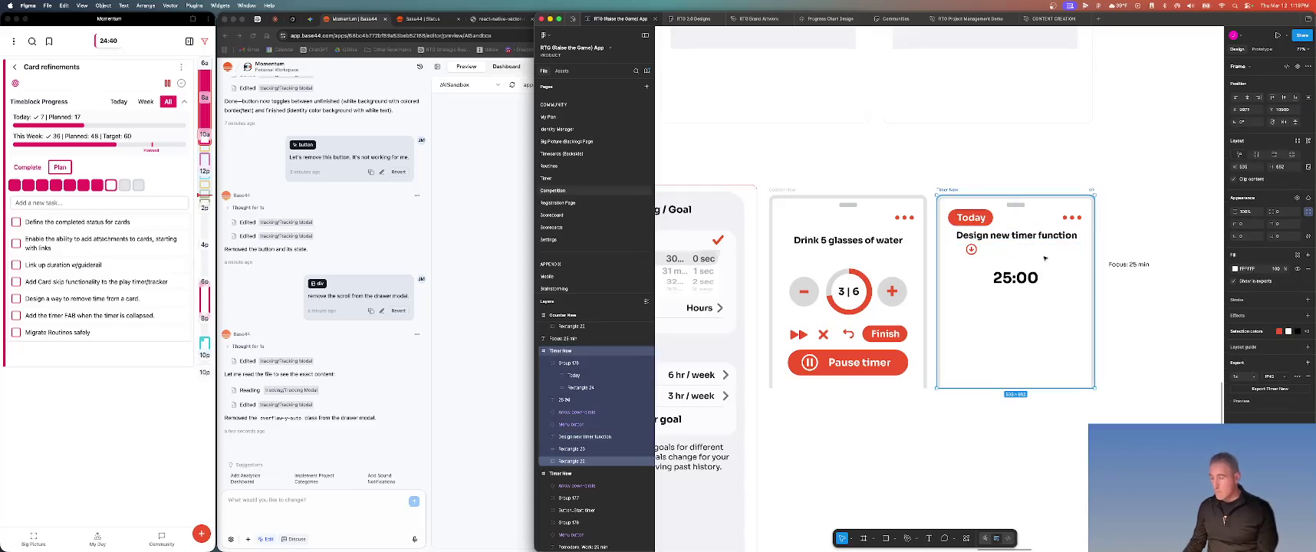
Place the 1/3 Pomodoros text aligned with the arrow icon, then nudge it and the title down
key("ctrl+z")
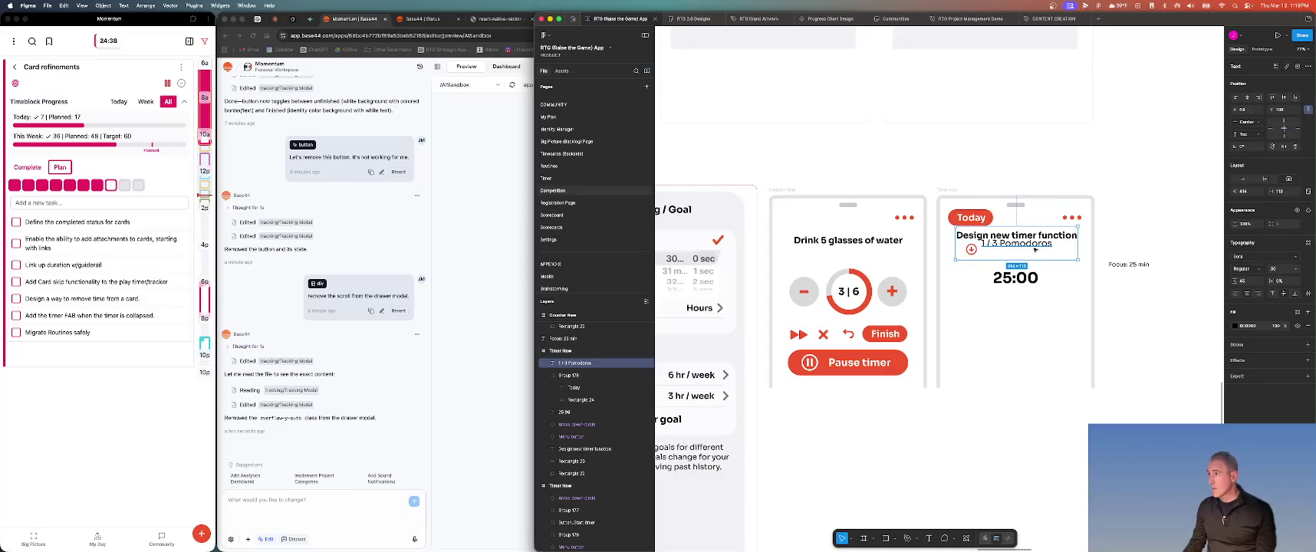
key("ctrl+z")
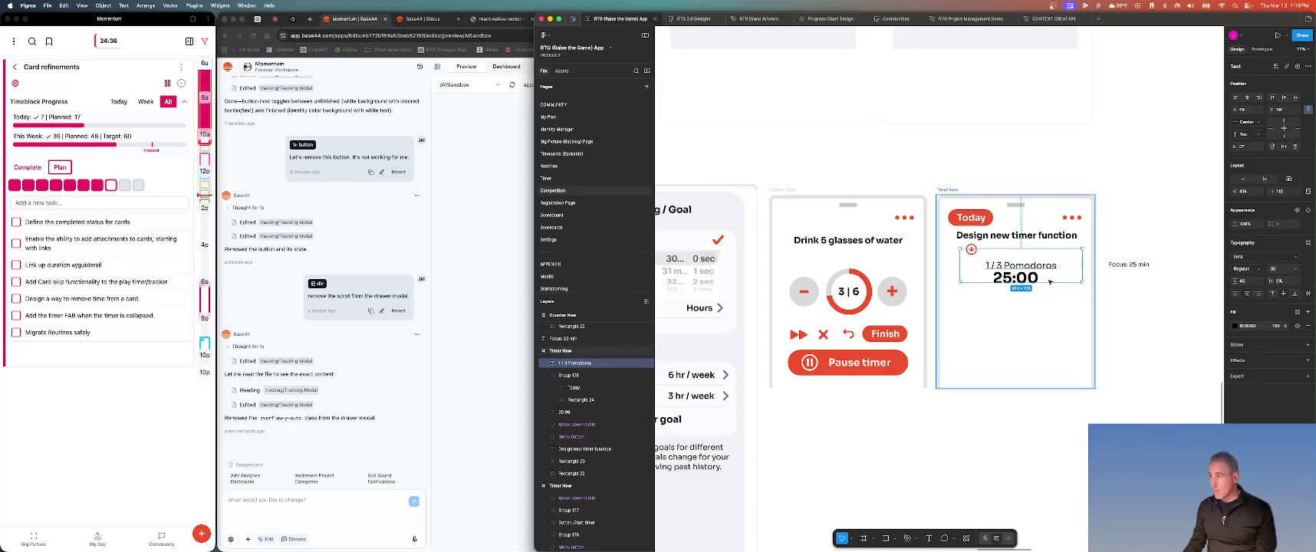
mouse_move(1052, 282)
left_mouse_down()
mouse_move(1054, 262)
mouse_move(1028, 254)
left_mouse_up()
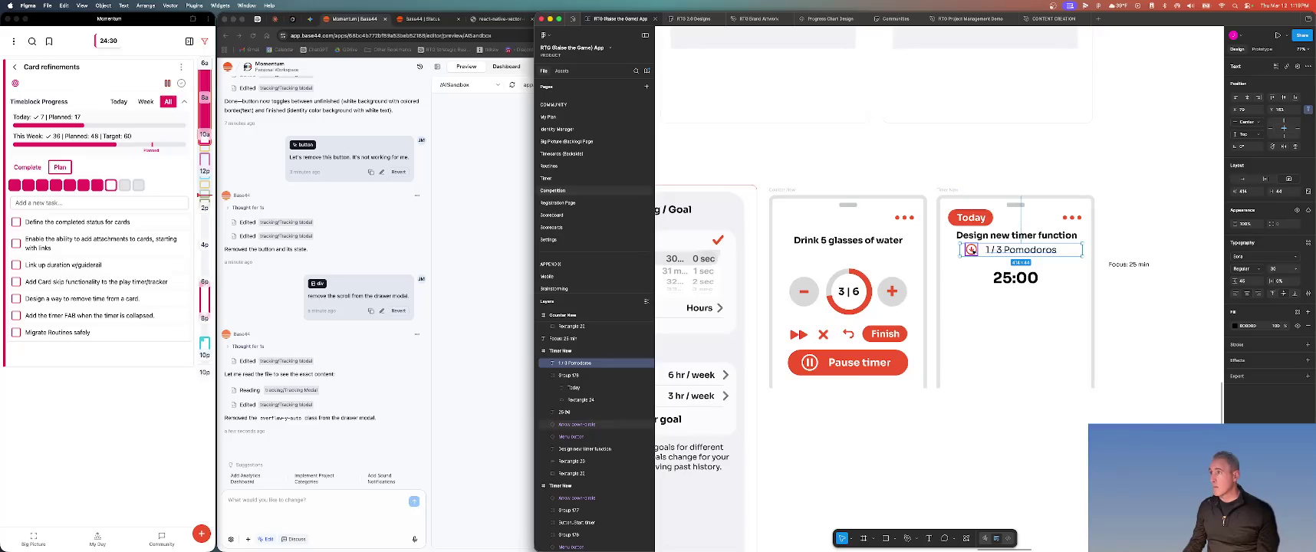
left_click(971, 251, "shift")
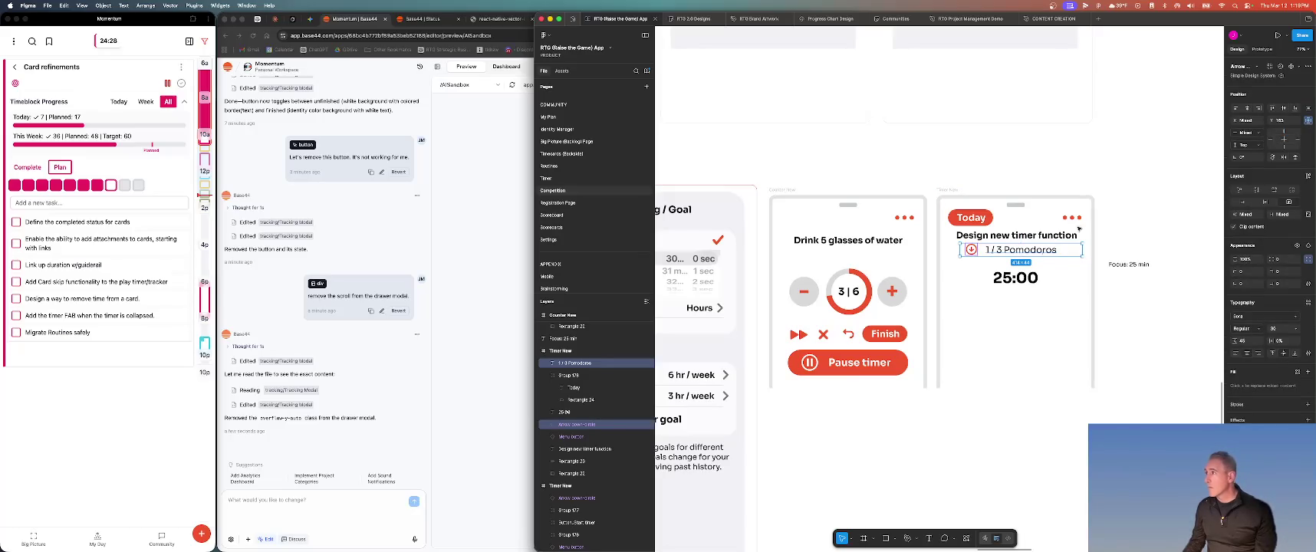
left_click(1284, 108)
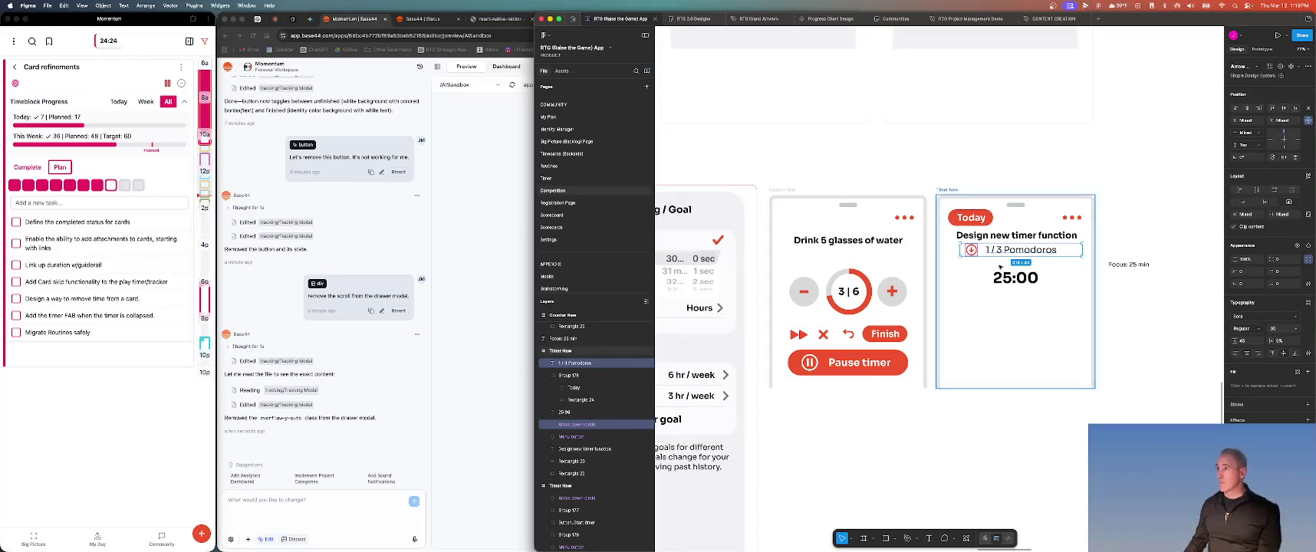
left_click(1018, 239, "shift")
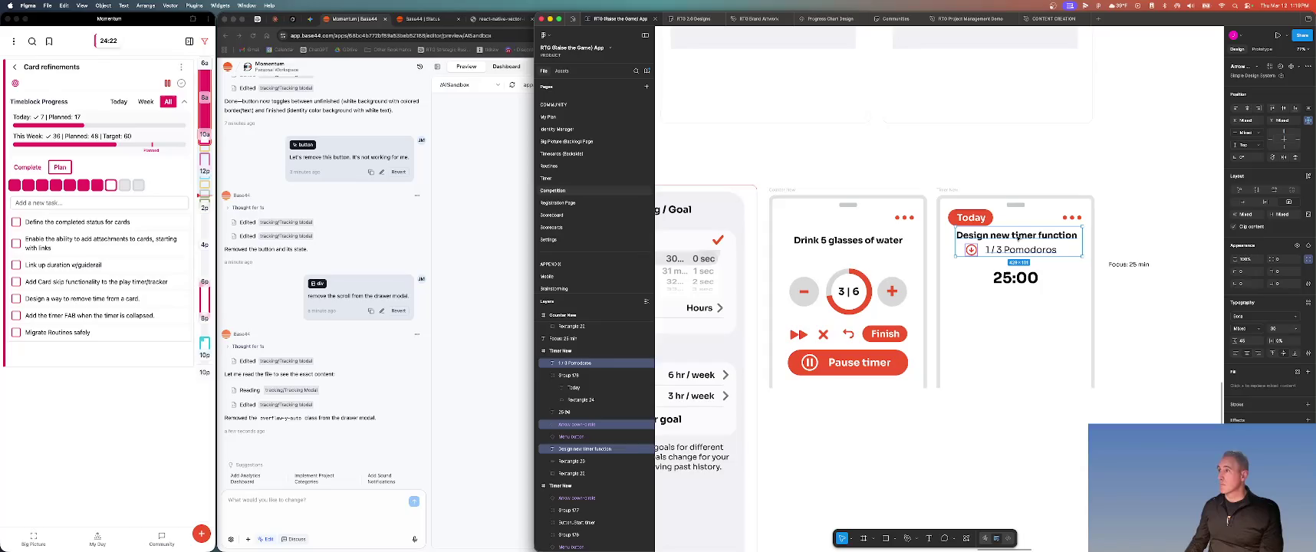
key("Down")
key("Down")
key("Down")
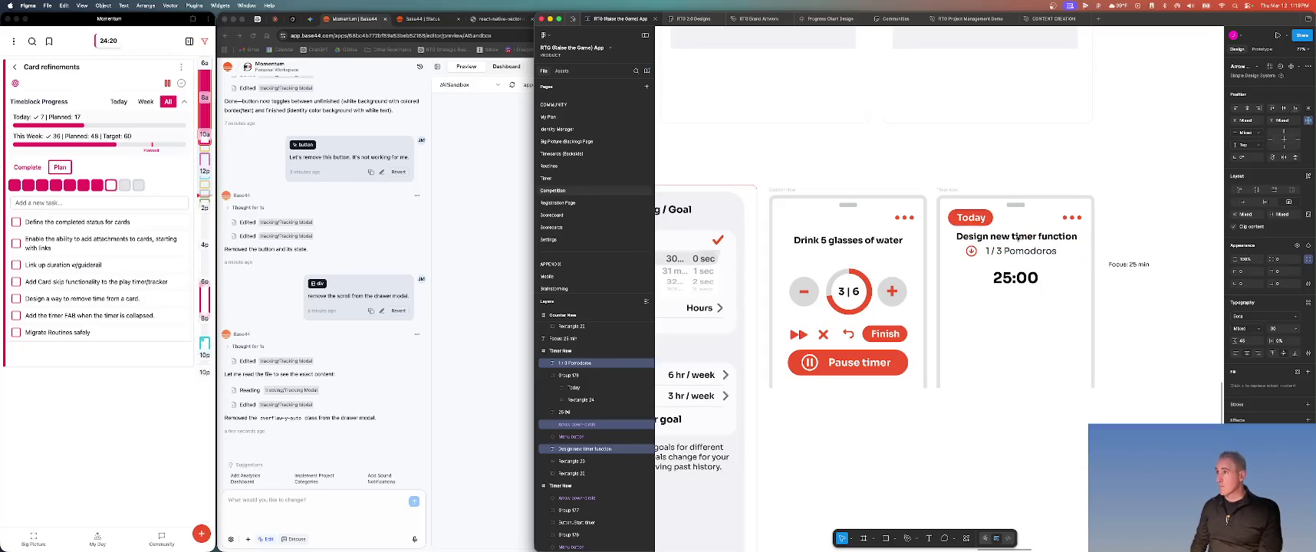
key("Down")
key("Down")
key("Down")
key("Down")
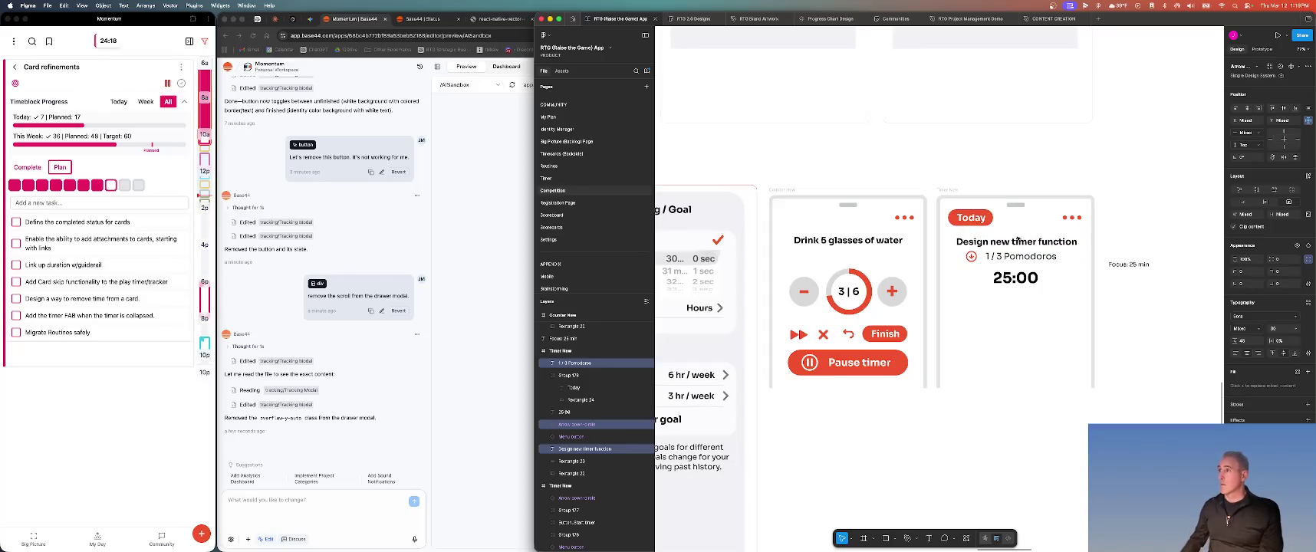
Shift the Today text right inside its red pill and set its font size to 24
left_click(959, 221)
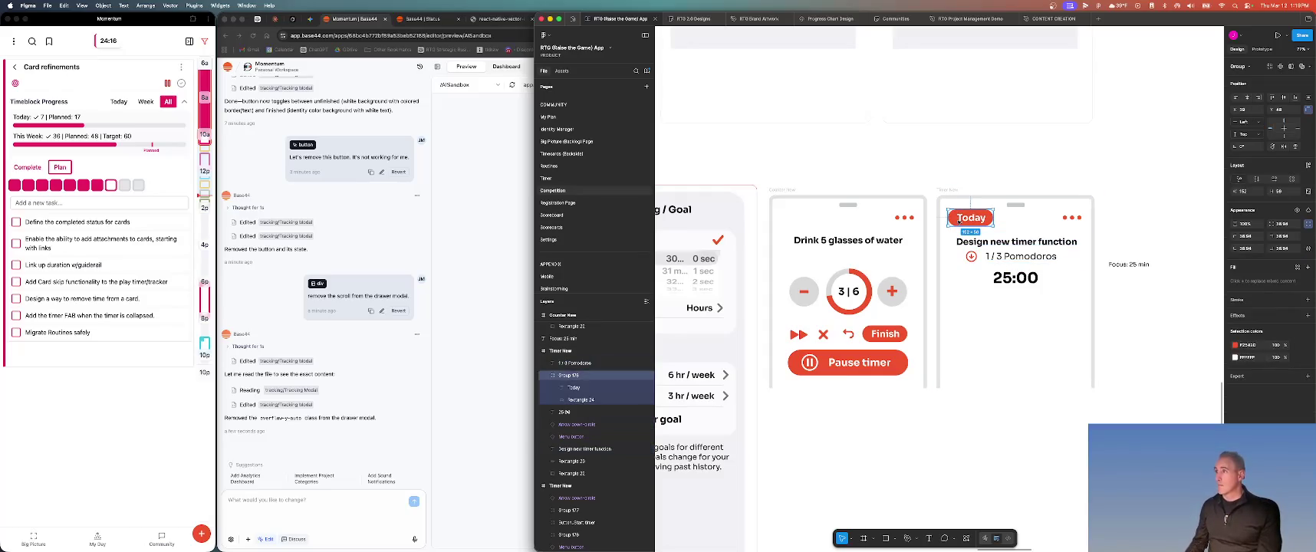
double_click(958, 221)
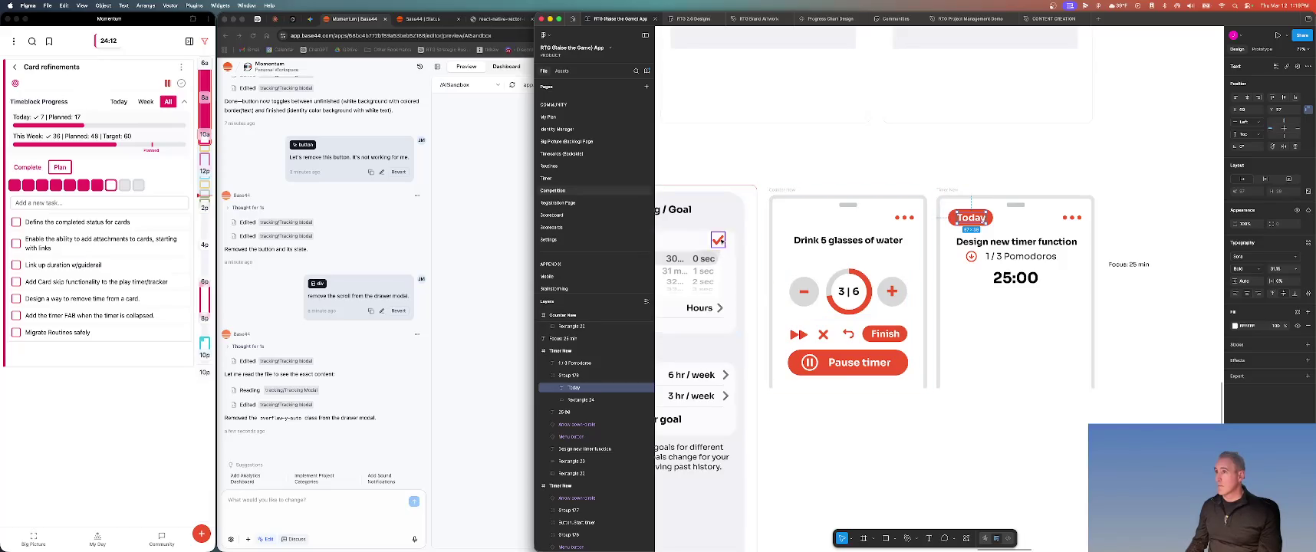
left_click_drag(971, 221, 965, 221)
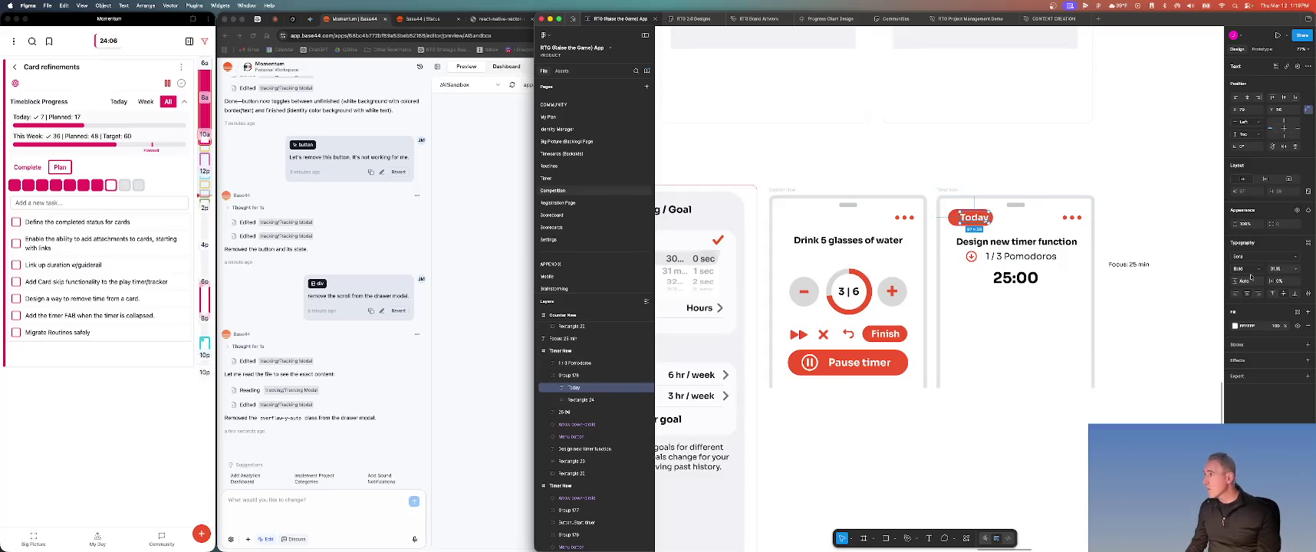
left_click(1273, 269)
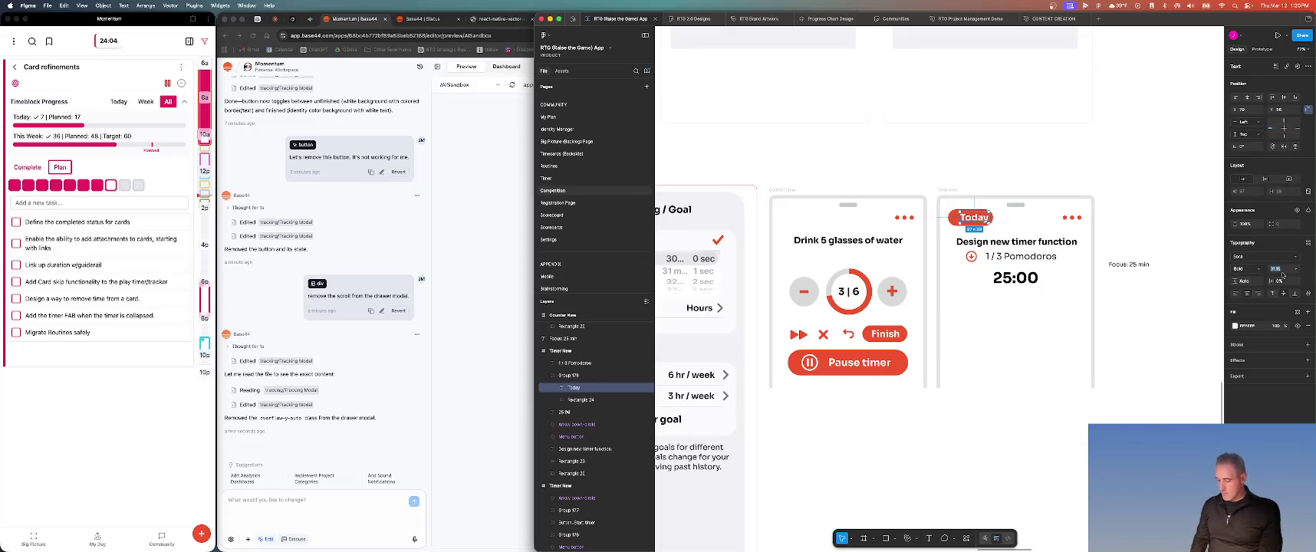
type("24")
key("Return")
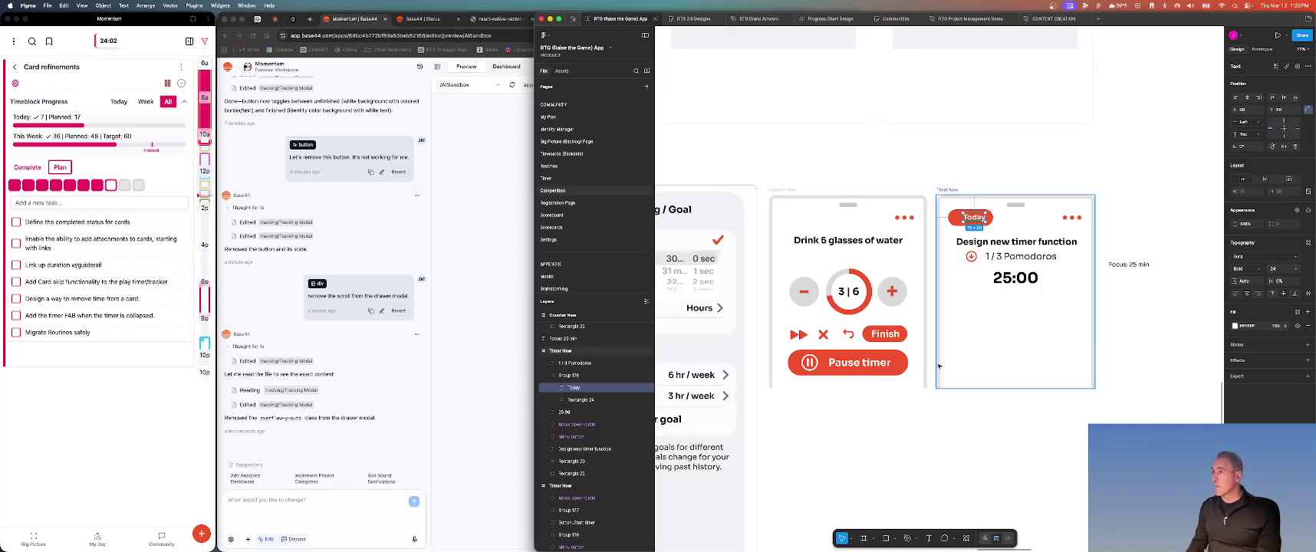
Reselect the Today label and check its spacing to the Timer New frame
left_click(1150, 339)
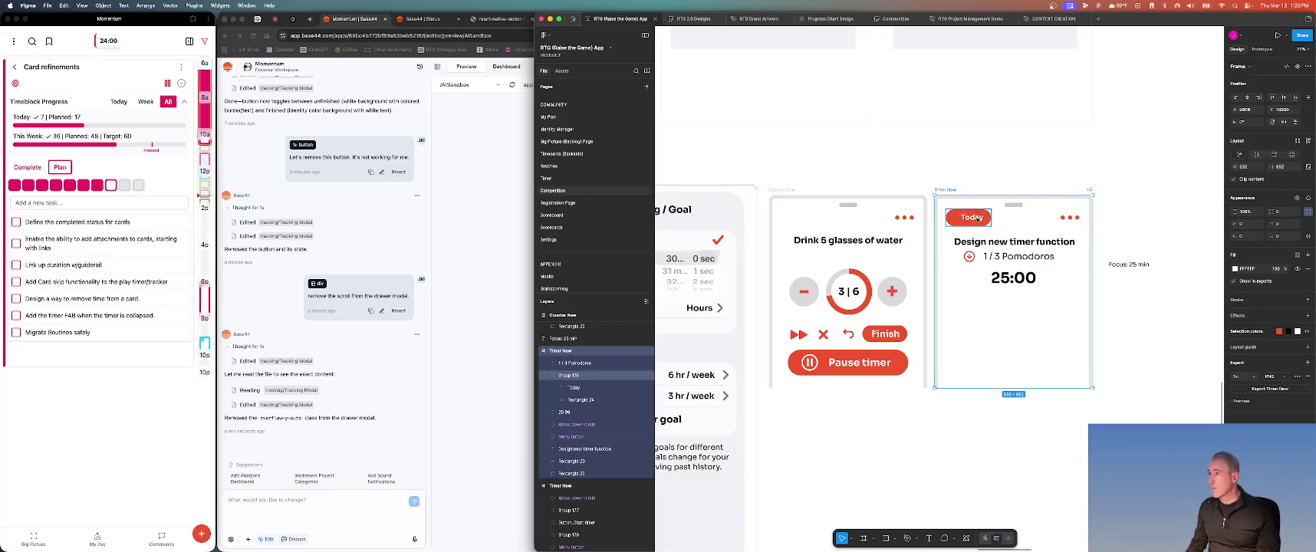
left_click(972, 218)
double_click(973, 218)
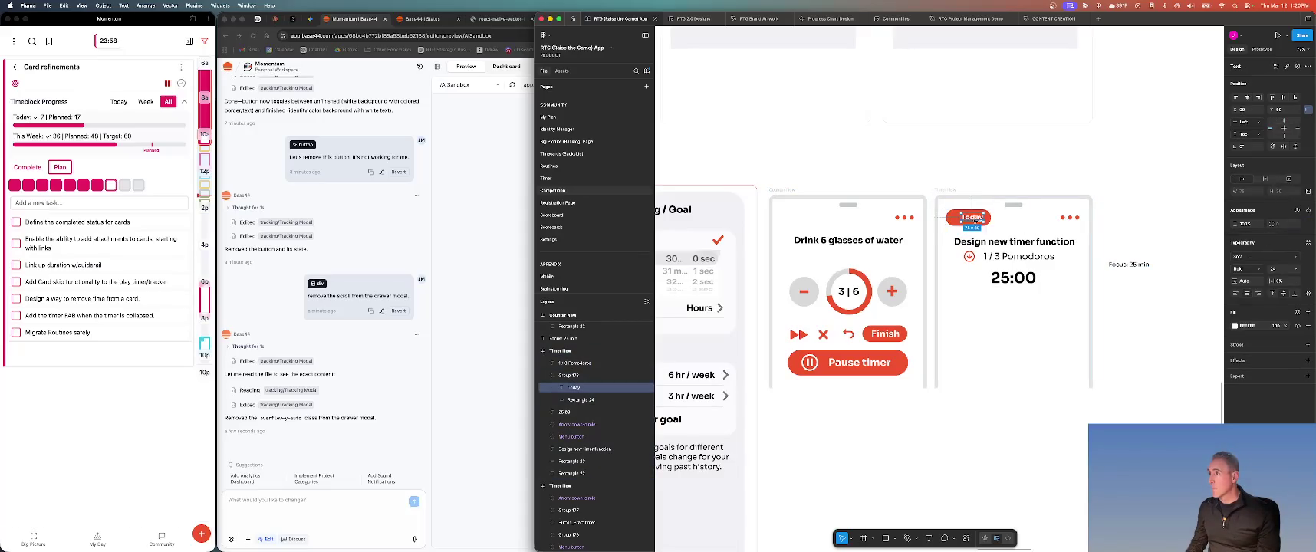
key("alt")
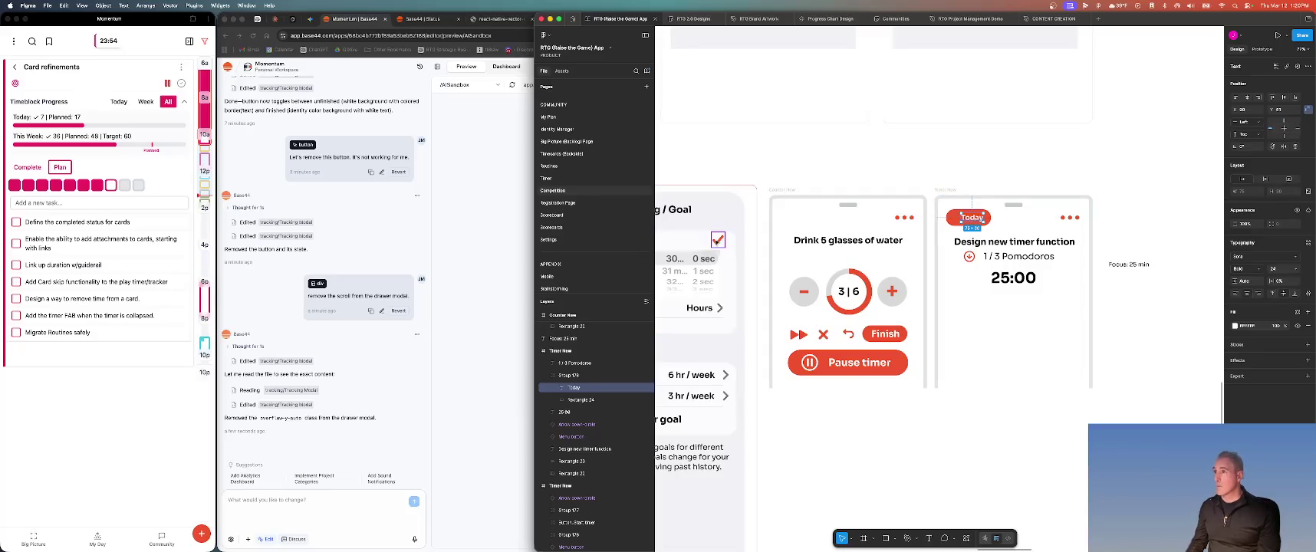
left_click(717, 240)
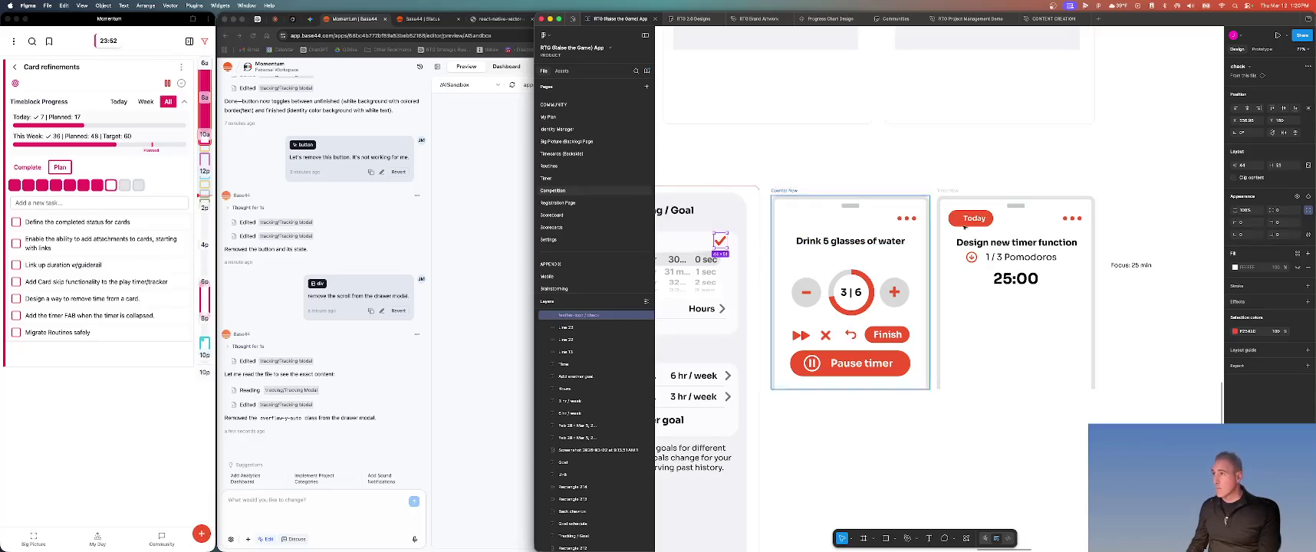
Paste a copy of the check icon onto the left of the Timer New Today pill and make it white
left_click(955, 195)
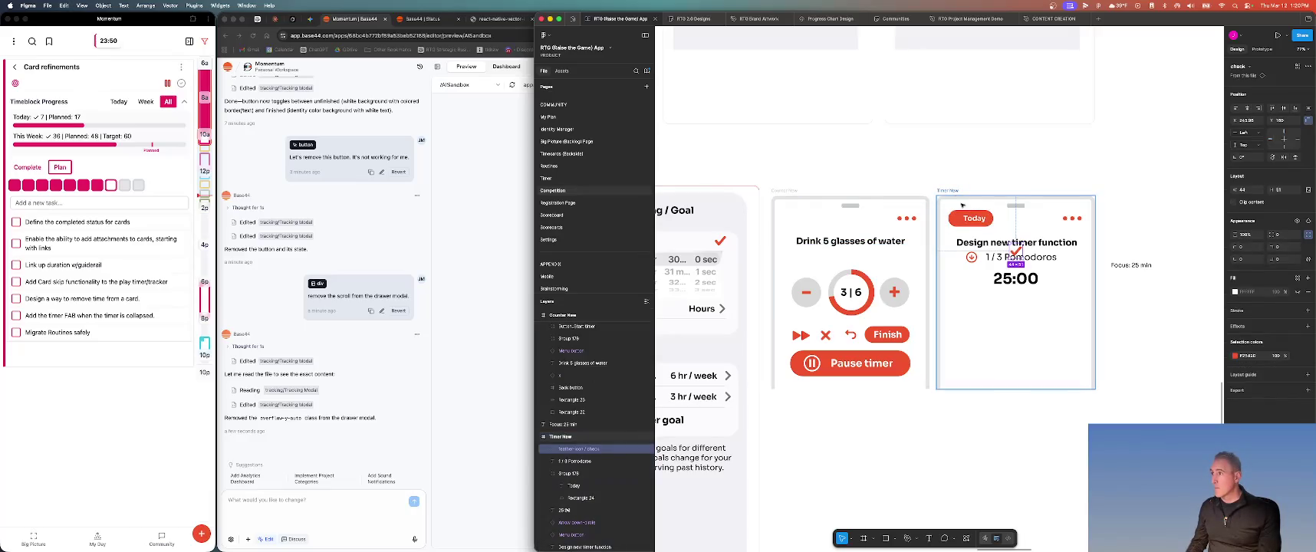
key("ctrl+v")
left_click_drag(1015, 248, 956, 219)
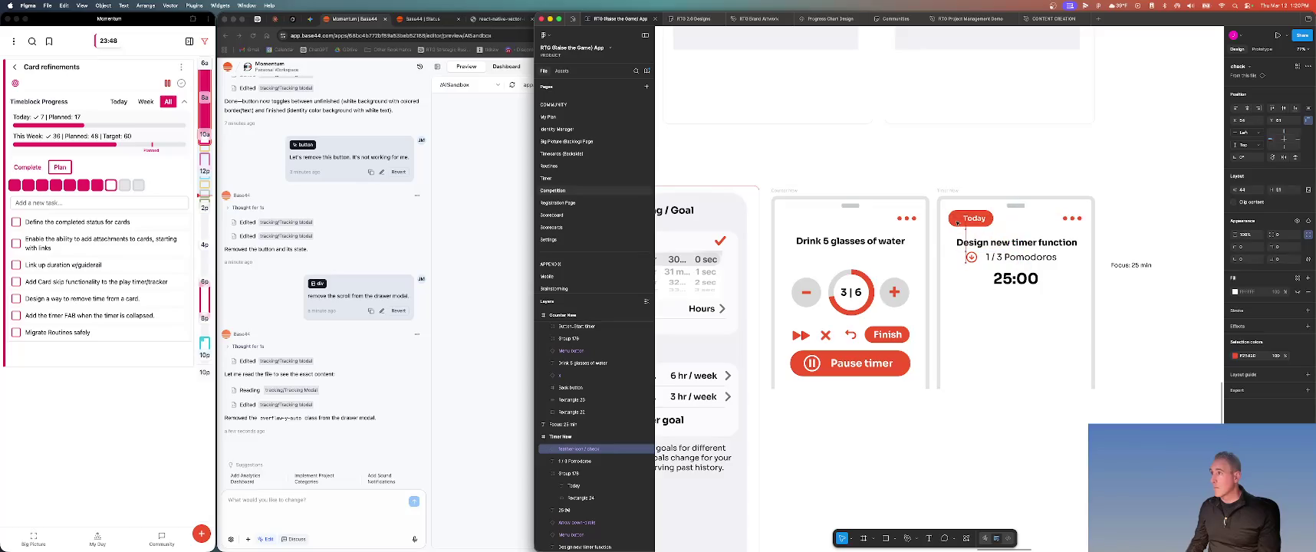
scroll(1144, 355, "left", 1)
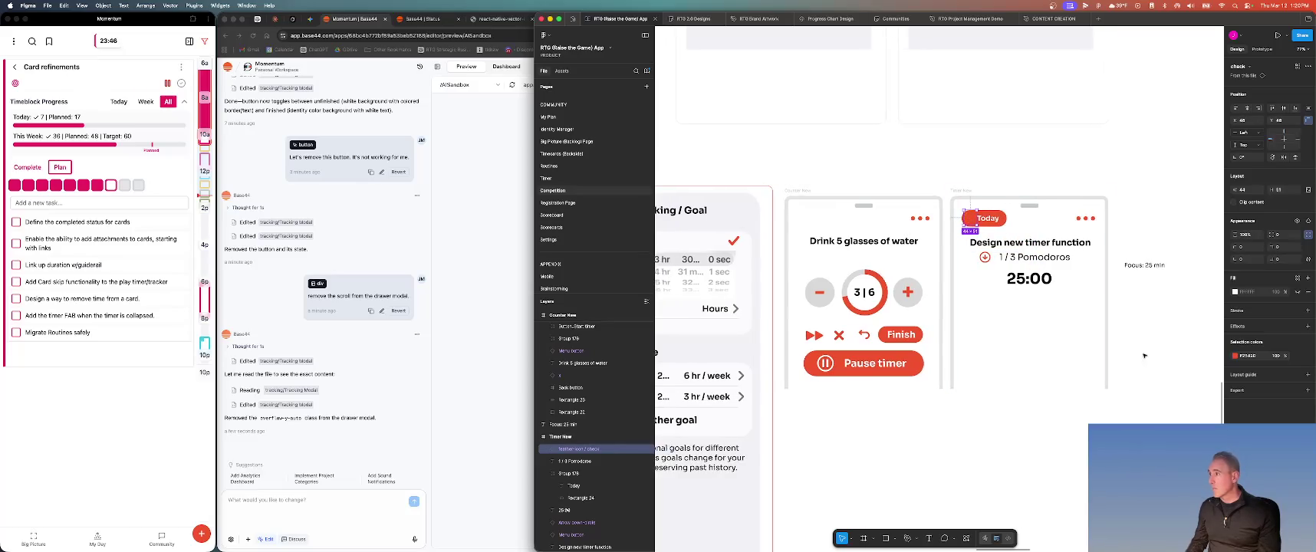
left_click(1251, 357)
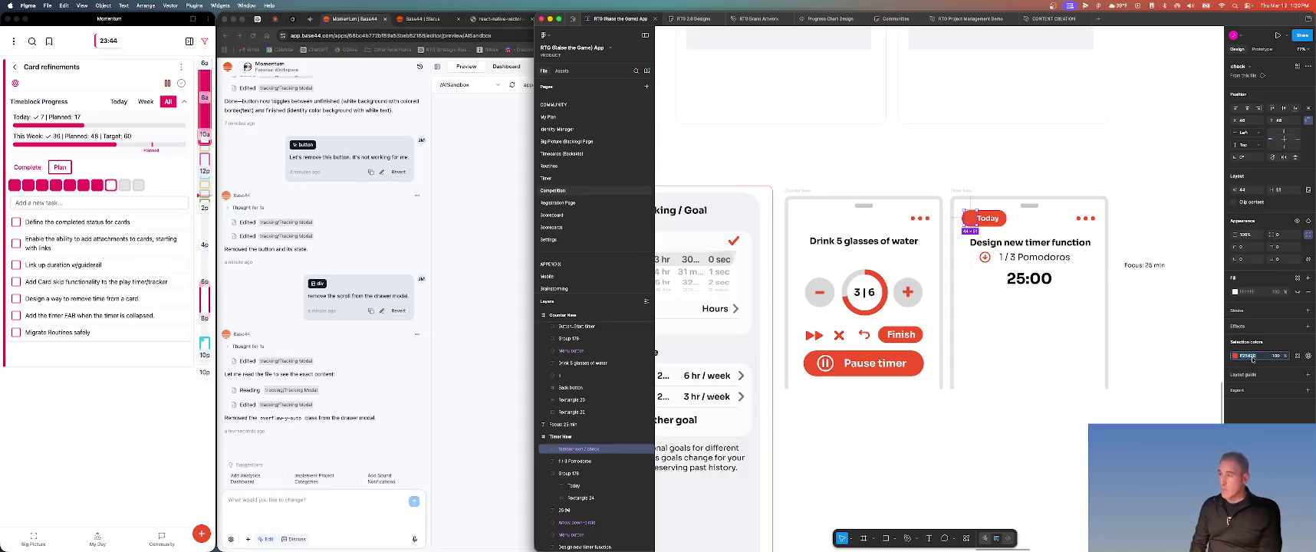
type("ffff")
key("Return")
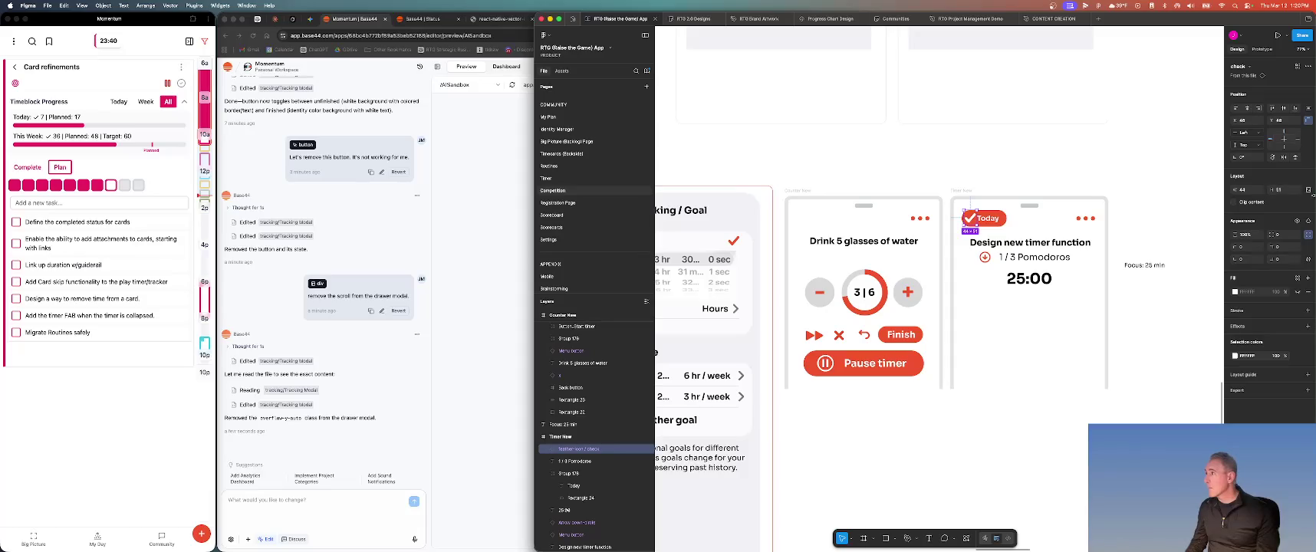
Resize the check icon to 38 × 42 and nudge it down slightly
left_click(1248, 192)
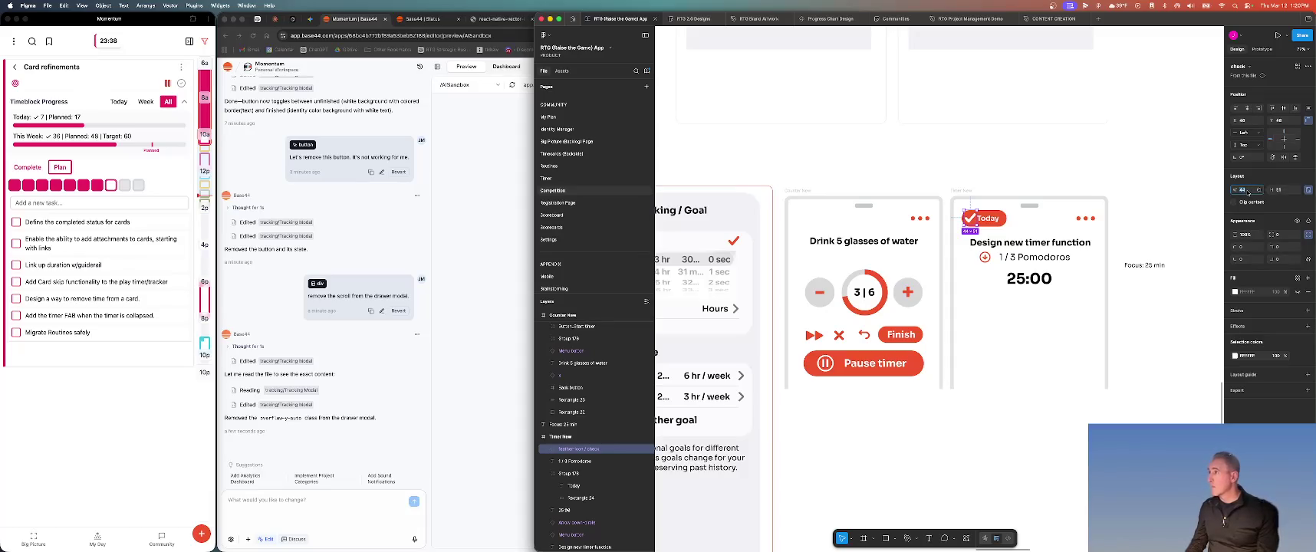
type("4")
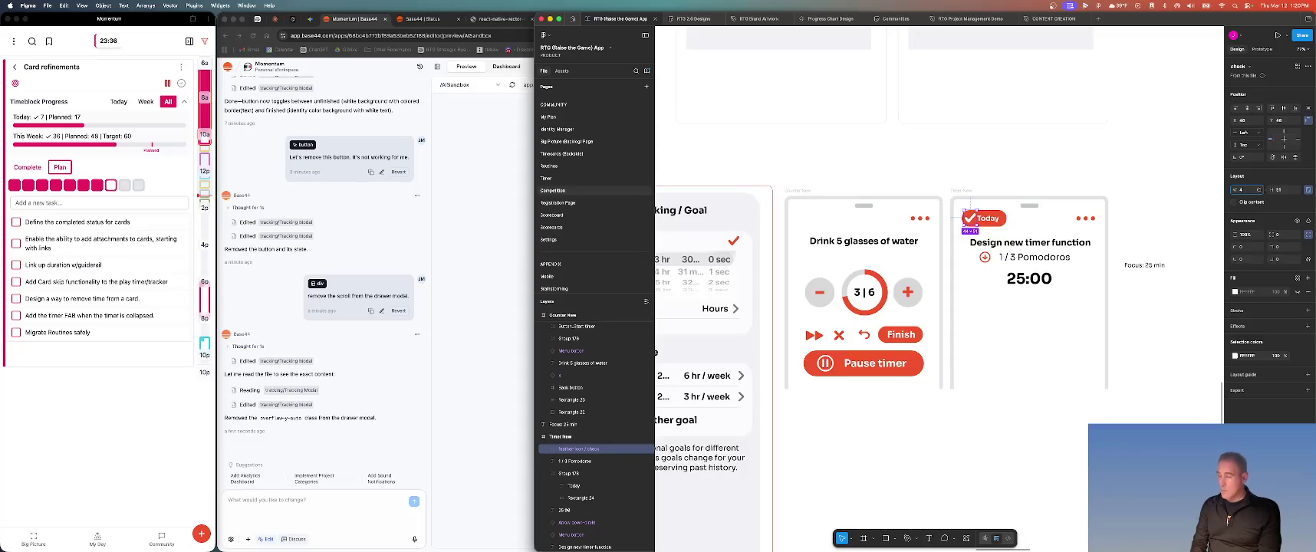
key("Tab")
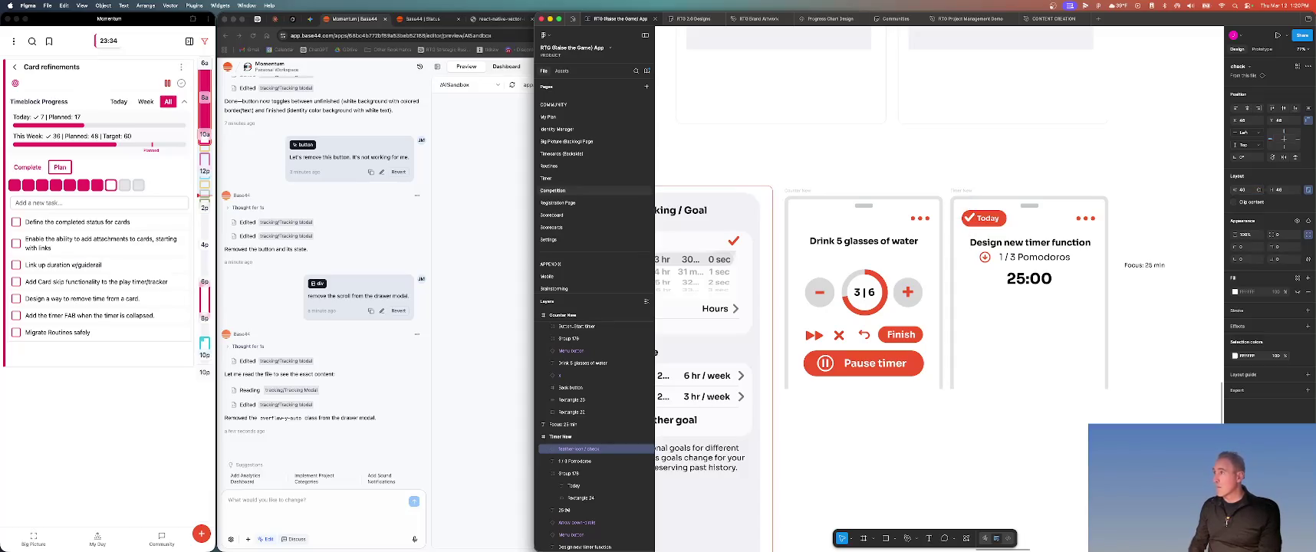
type("48")
key("Return")
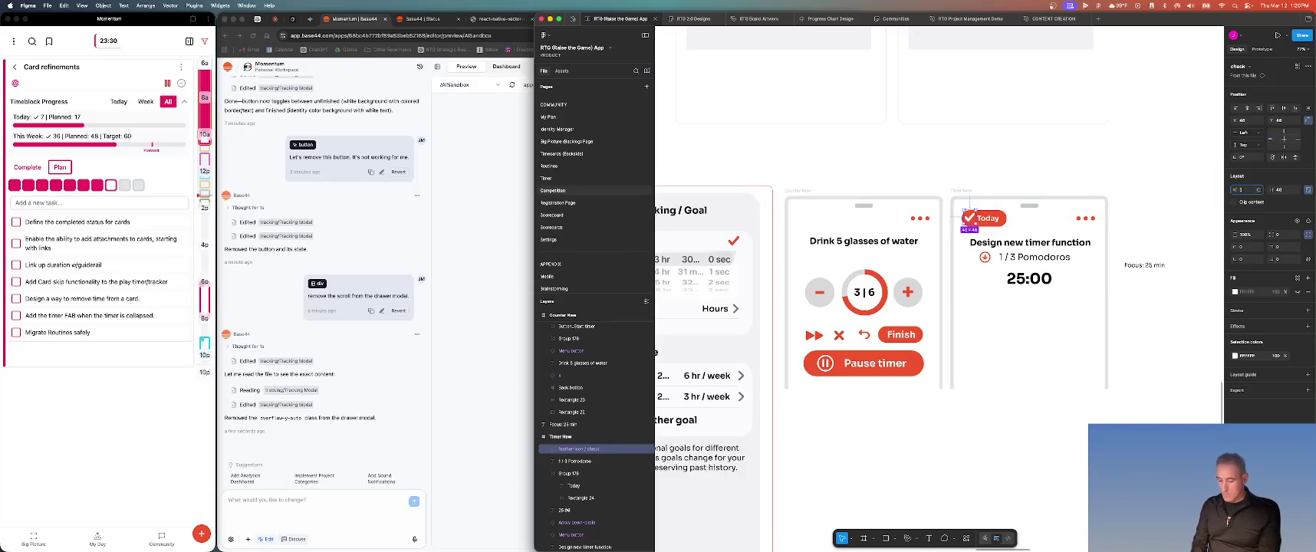
type("8")
key("Tab")
type("42")
key("Return")
key("Down")
key("Down")
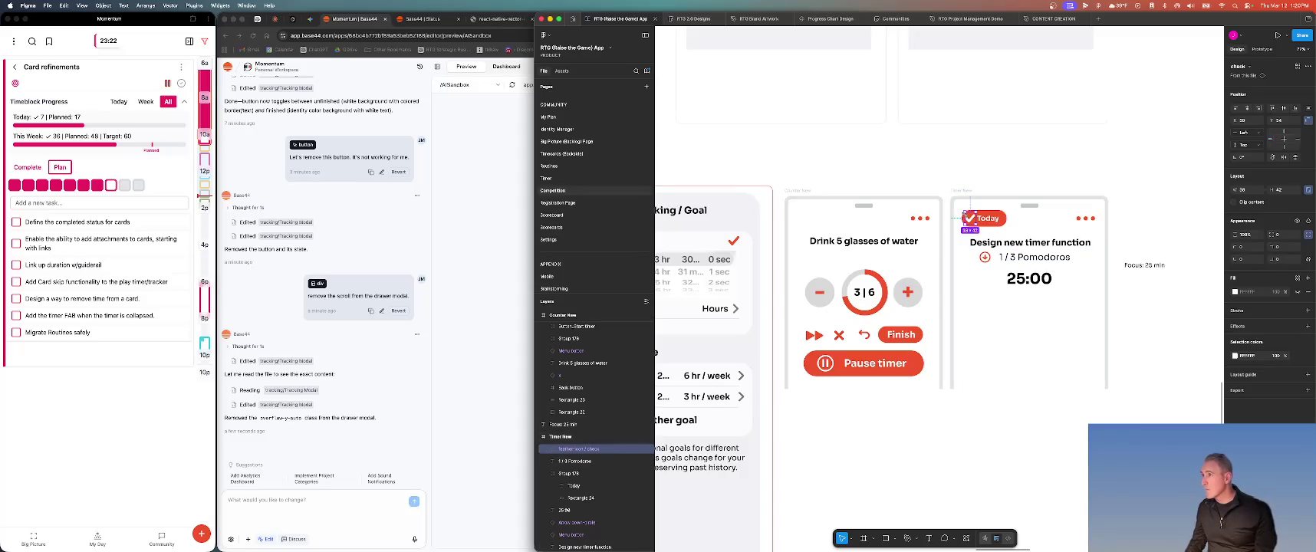
Give the check mark's inner shape a stroke weight of 4
double_click(969, 218)
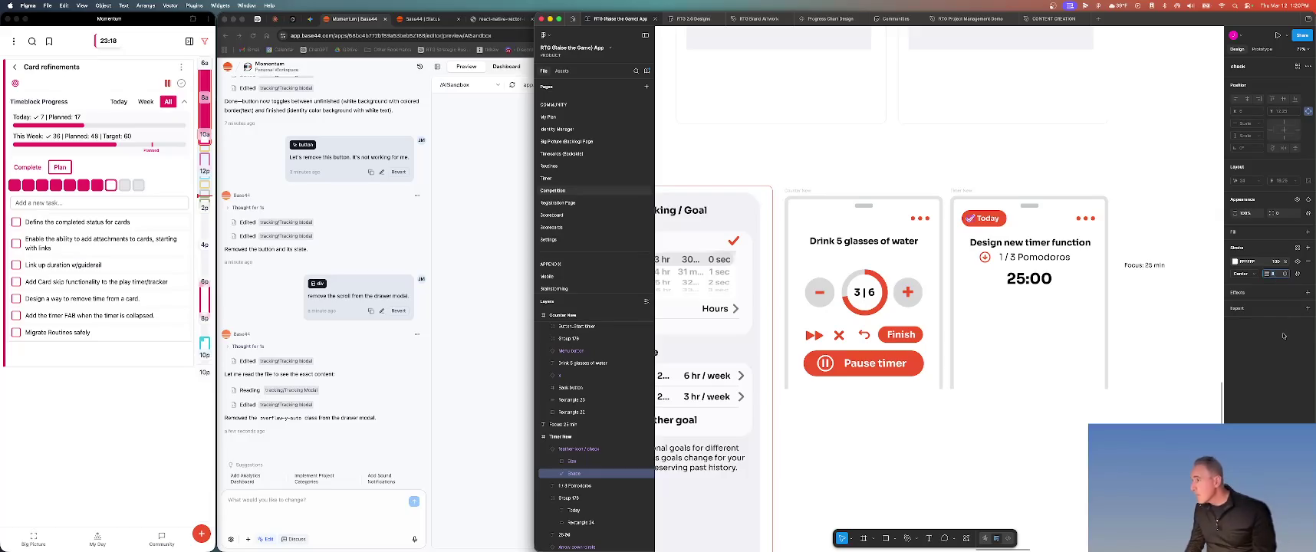
key("Return")
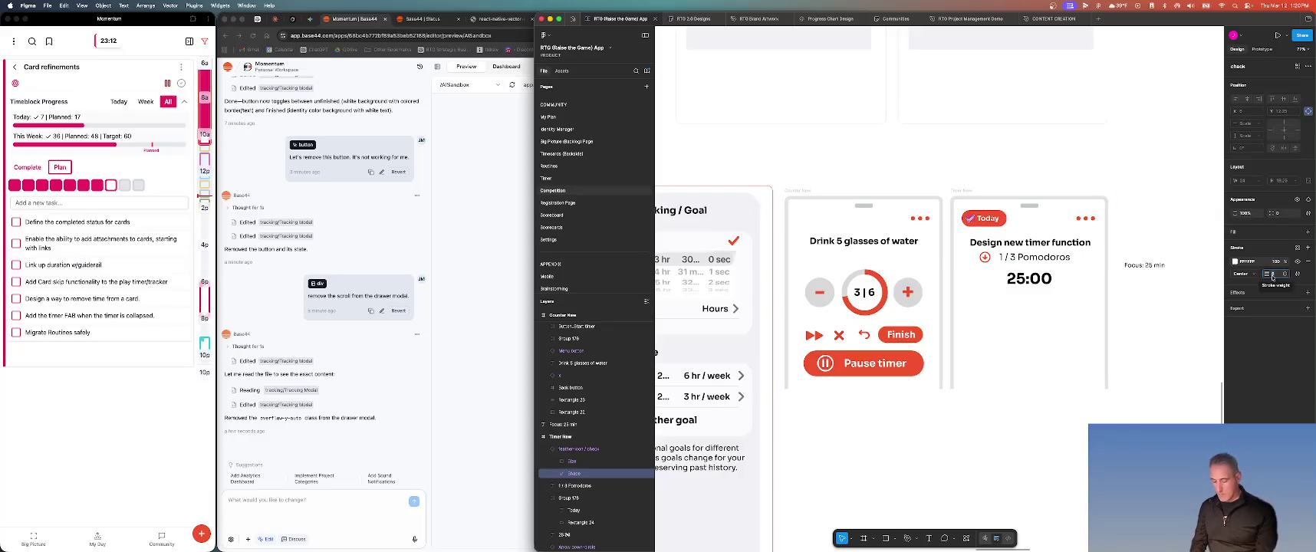
type("4")
key("Return")
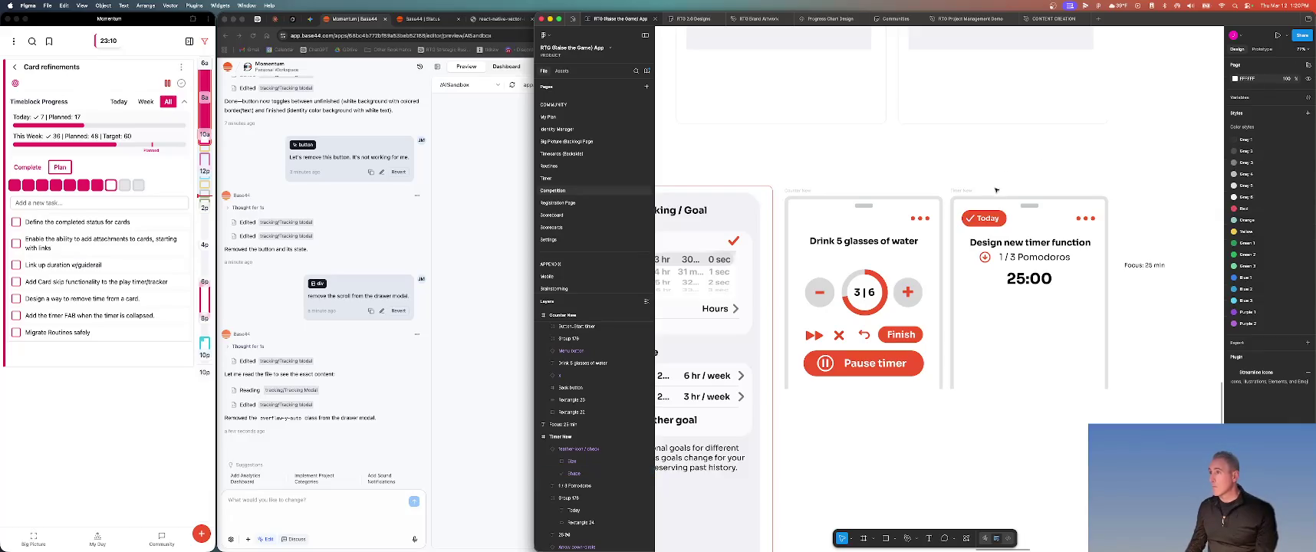
Select the Today label inside the badge and nudge it slightly within the pill
left_click(987, 220)
left_click(988, 221)
double_click(989, 225)
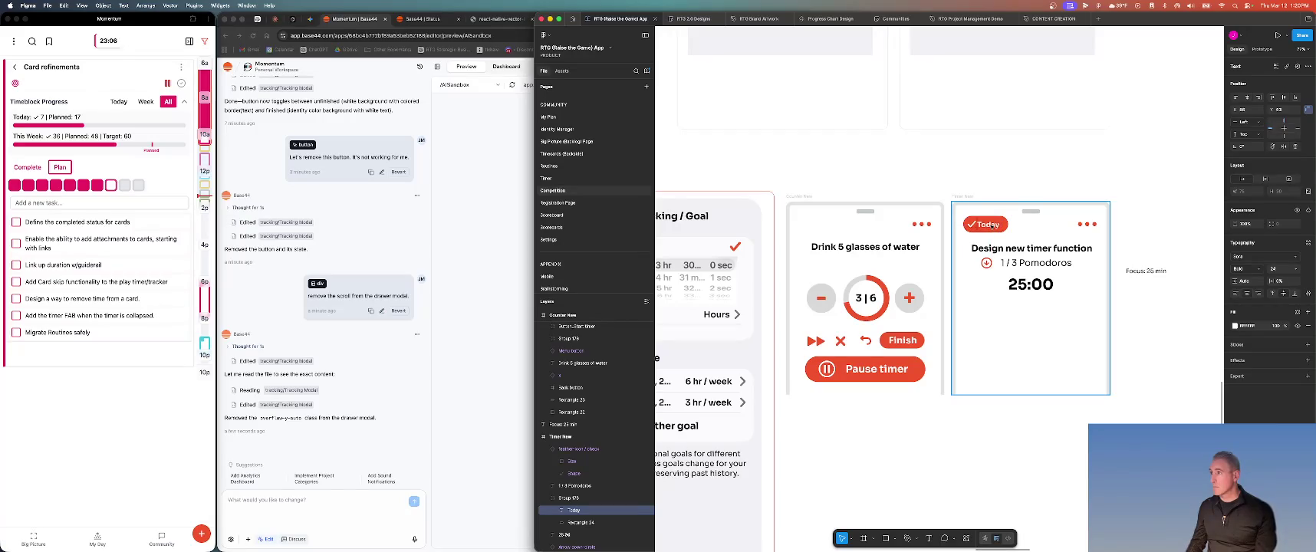
left_click_drag(993, 226, 992, 225)
scroll(991, 225, "down", 1)
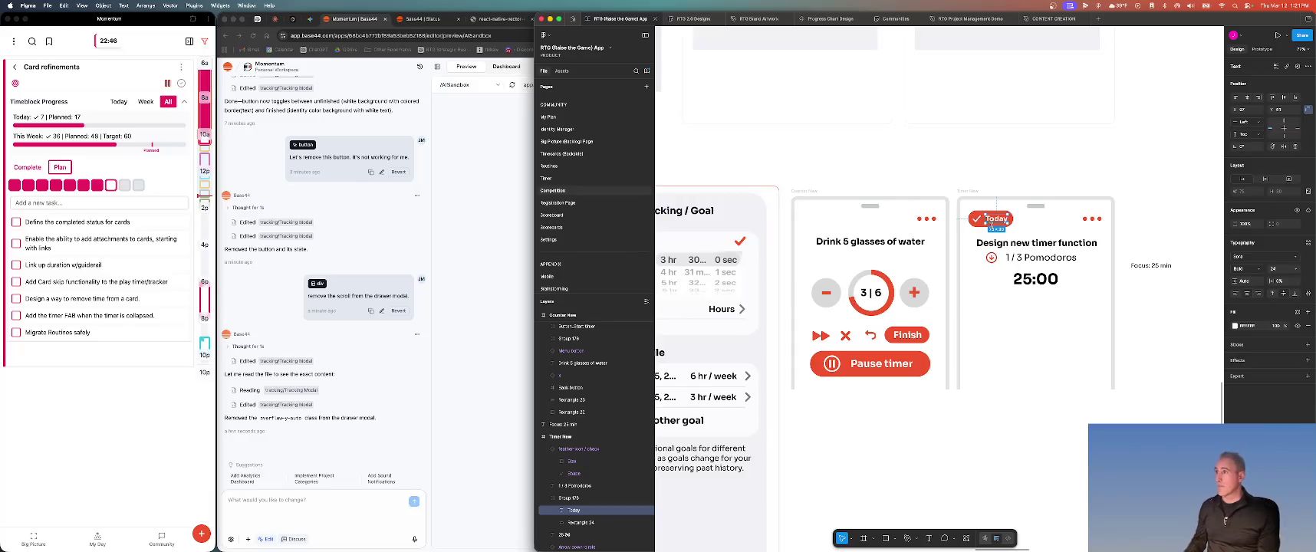
key("Escape")
key("Escape")
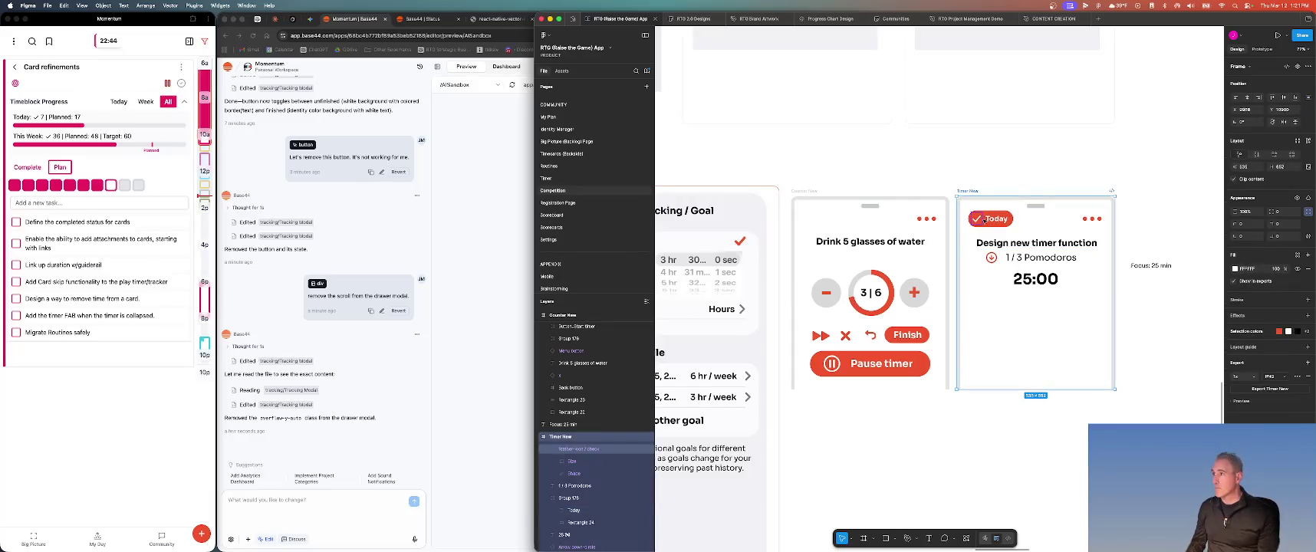
left_click(996, 218)
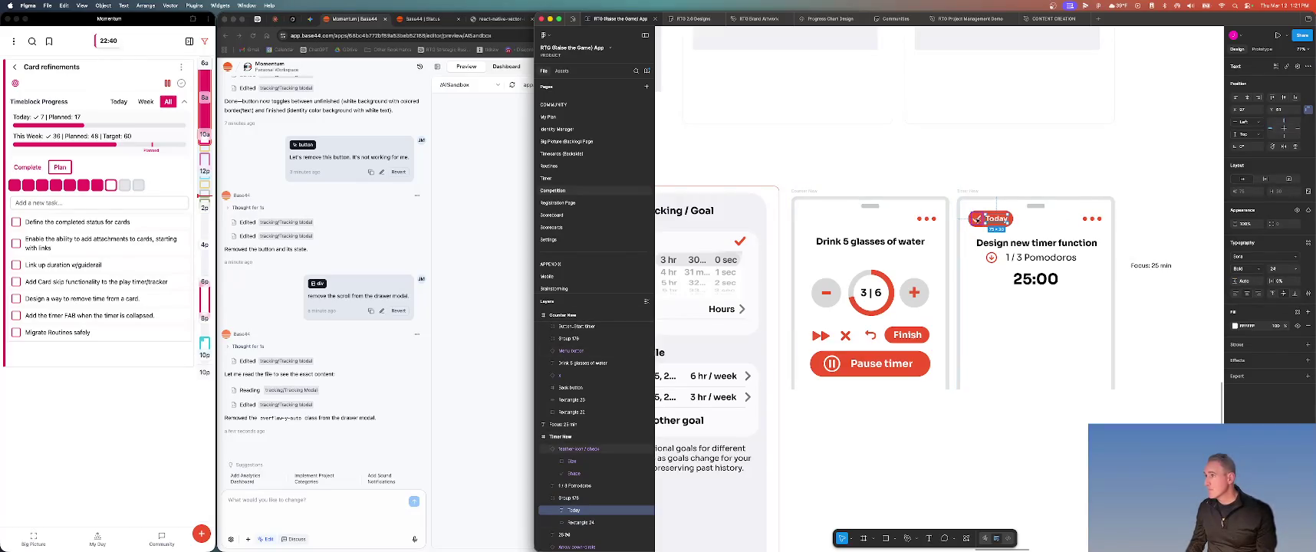
Resize the check icon to 30 × 35 and shift it slightly right
left_click(977, 219)
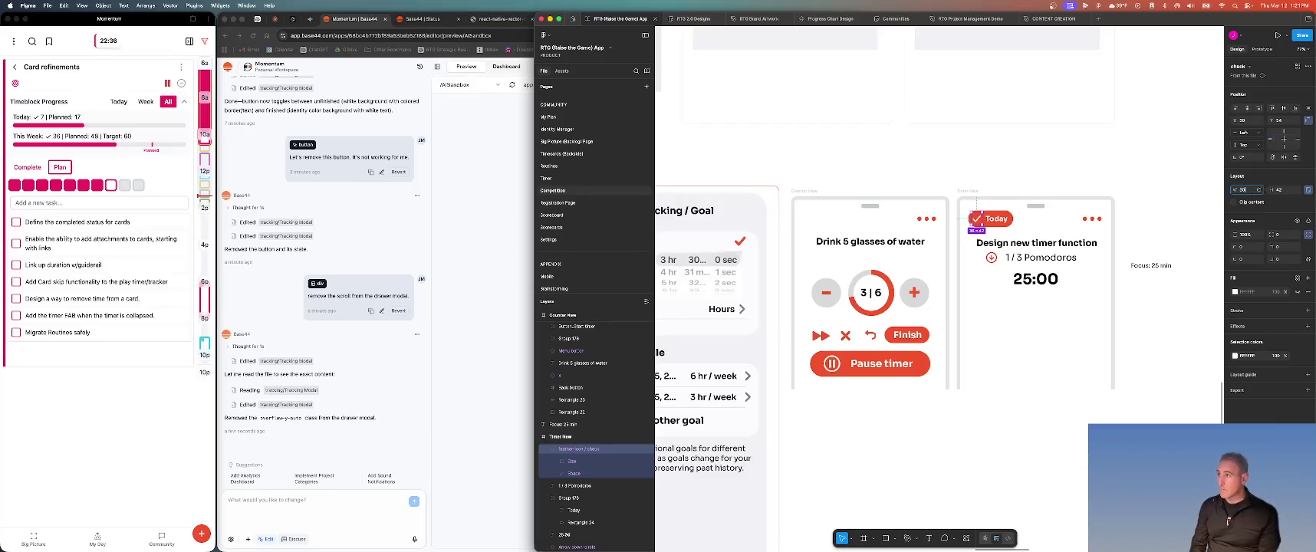
type("30")
key("Tab")
type("35")
key("Return")
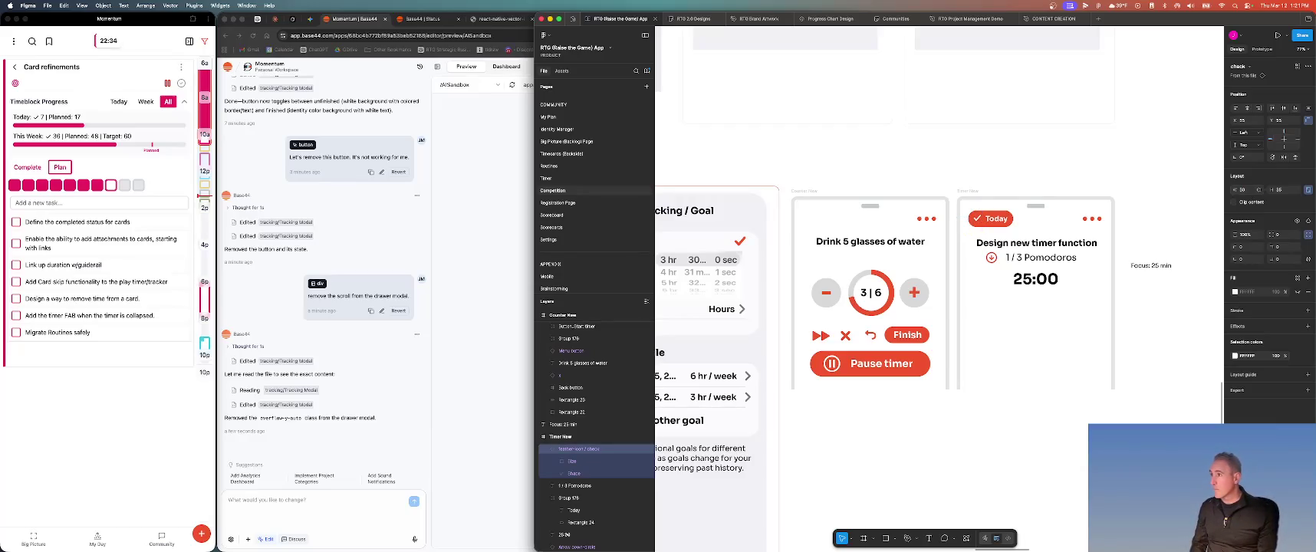
left_click_drag(998, 227, 999, 228)
Move the Today text left beside the check and undo the accidental frame move
left_click(998, 222)
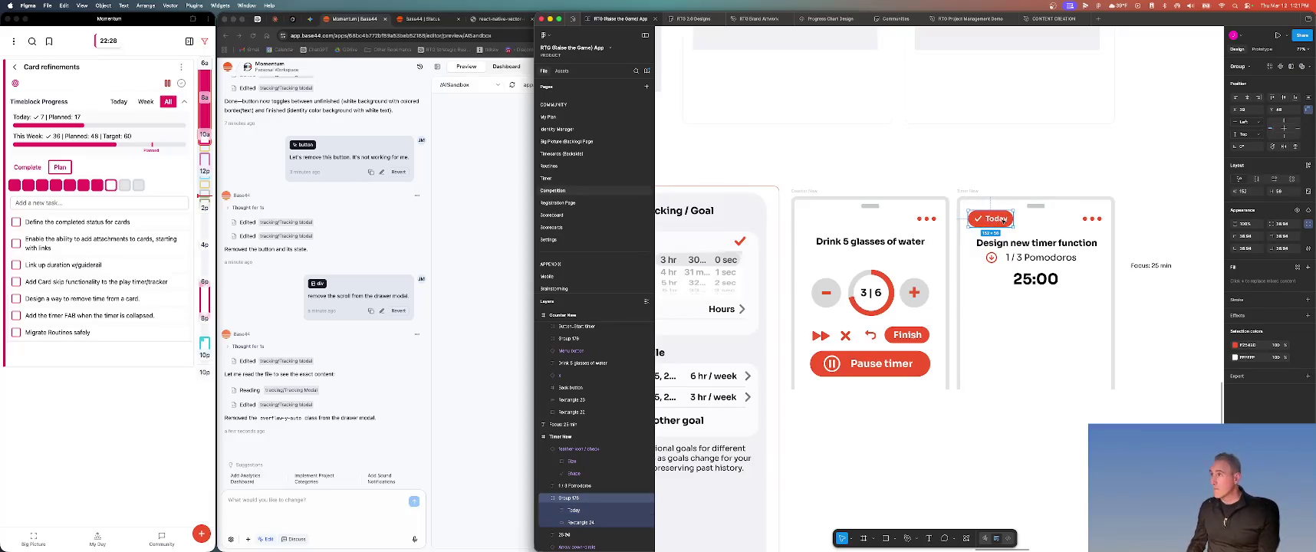
double_click(1000, 220)
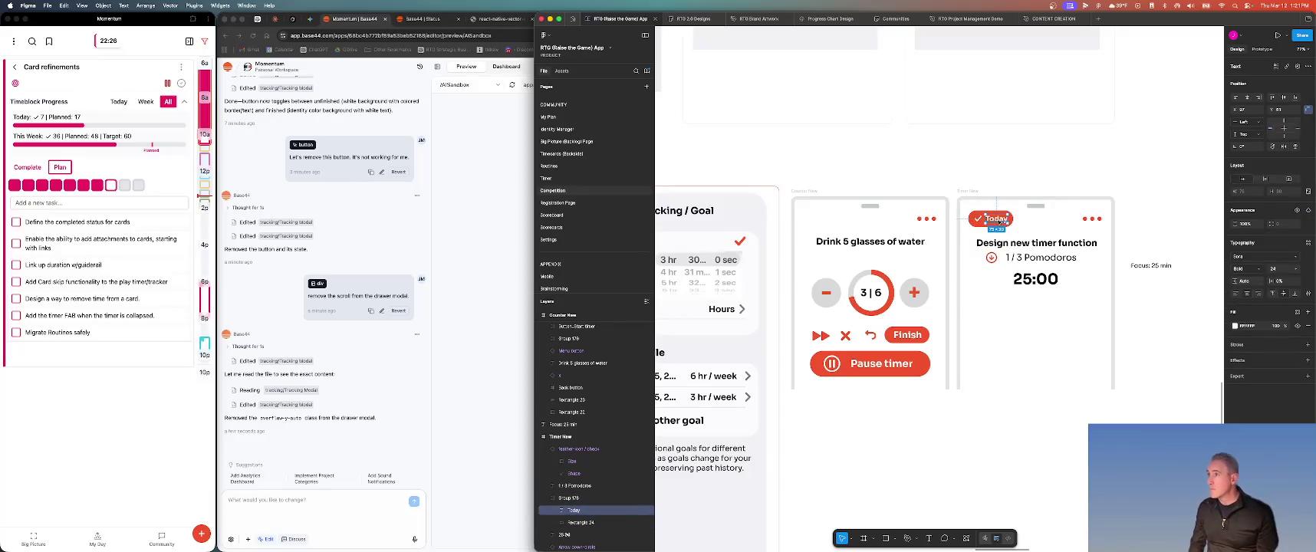
mouse_move(999, 220)
left_mouse_down()
mouse_move(1009, 220)
mouse_move(975, 217)
left_mouse_up()
key("Escape")
key("Escape")
key("ctrl+z")
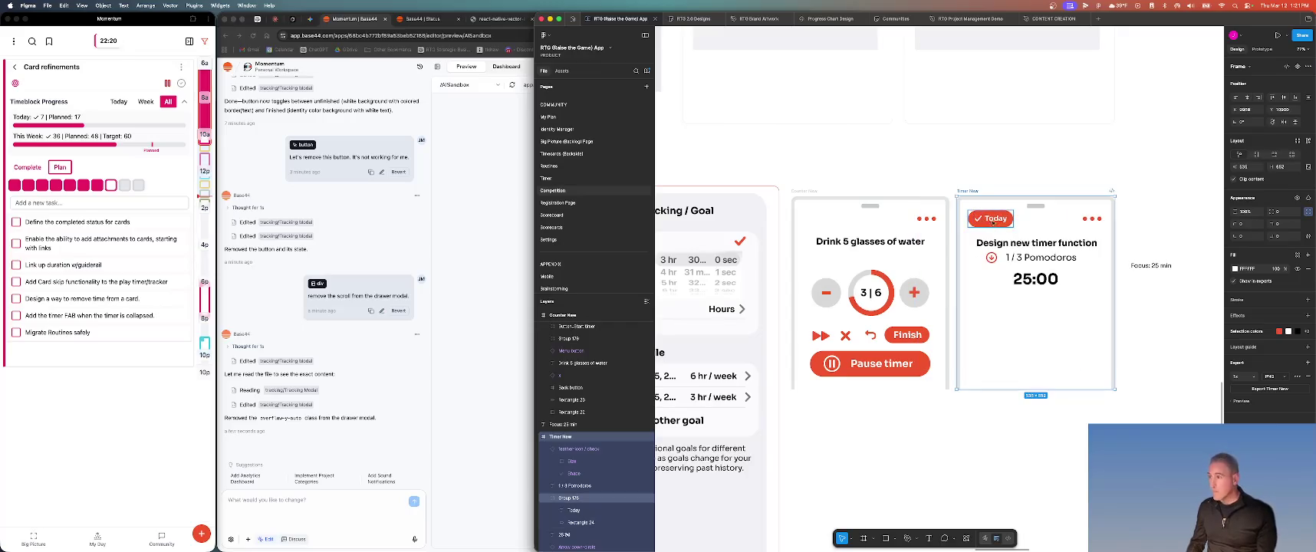
left_click(1000, 220)
scroll(1074, 169, "up", 1)
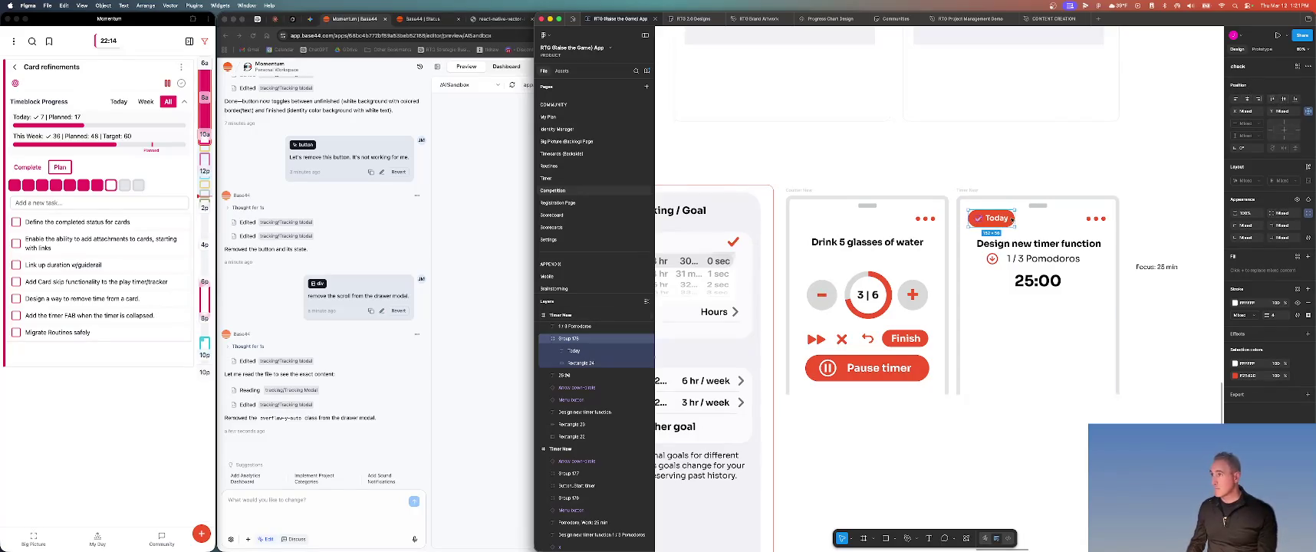
Nudge the Today button group slightly lower in the Timer New frame
left_click(1045, 295)
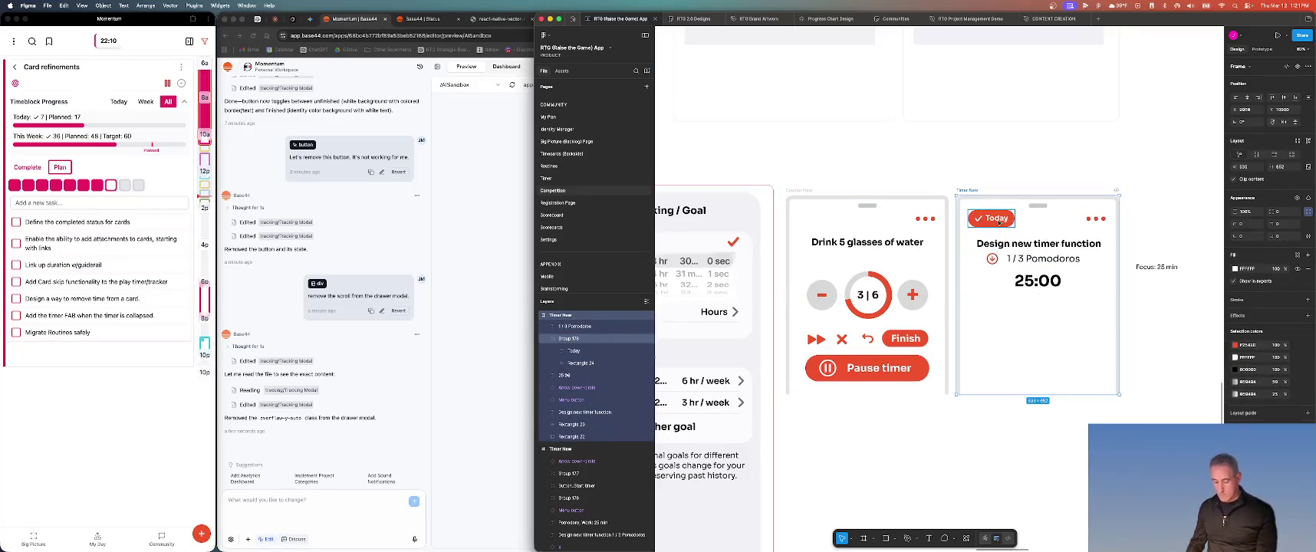
left_click(982, 219)
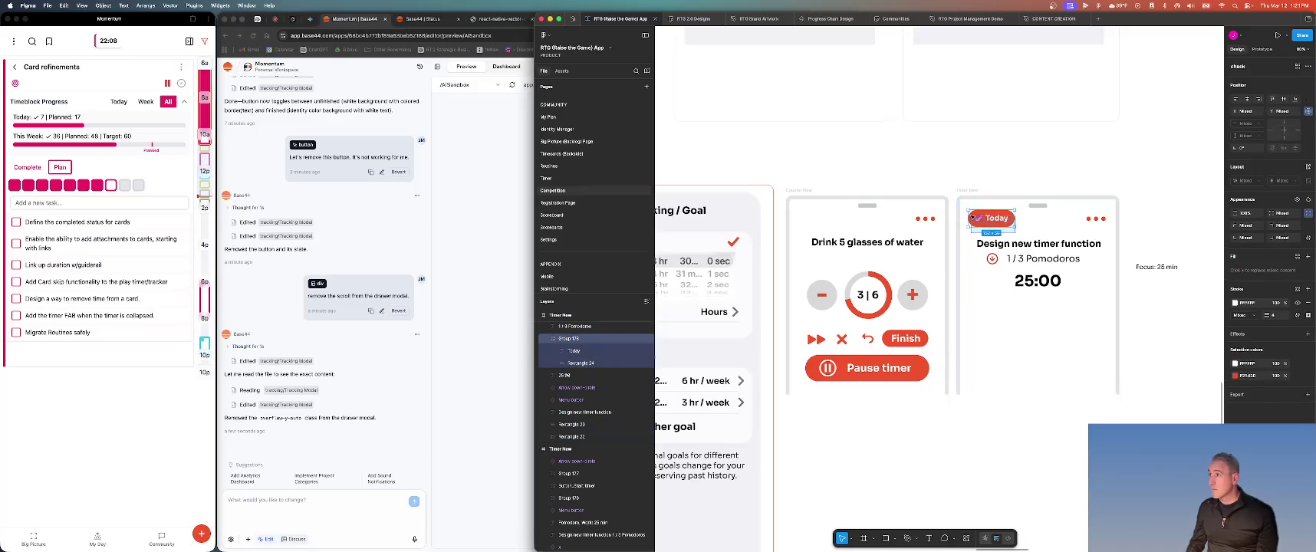
left_click_drag(978, 217, 983, 219)
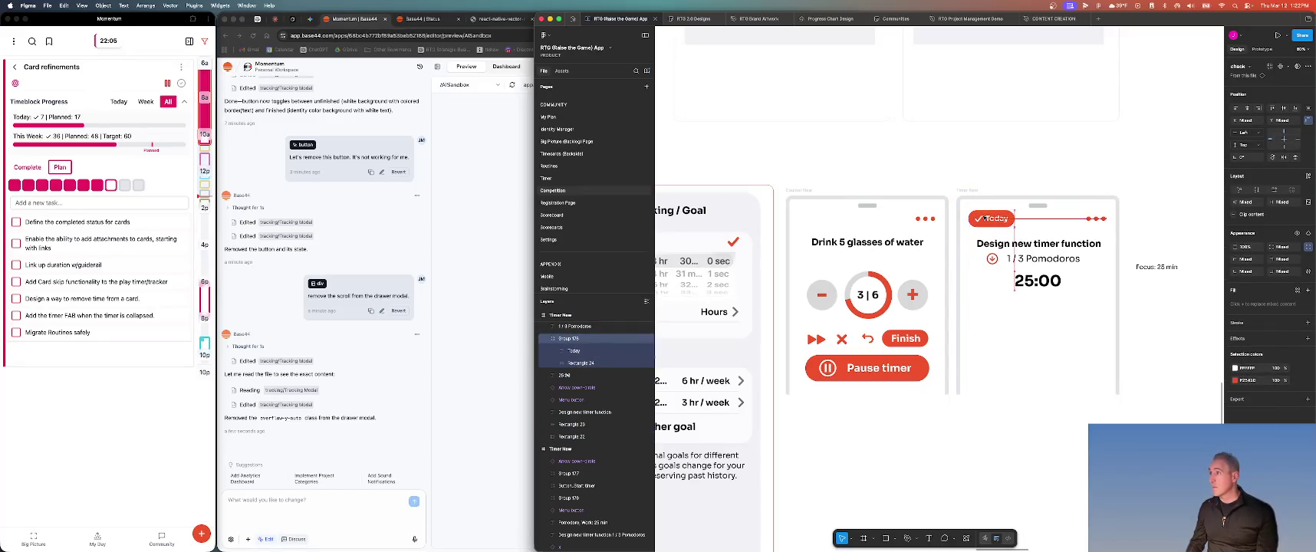
left_click(1069, 323)
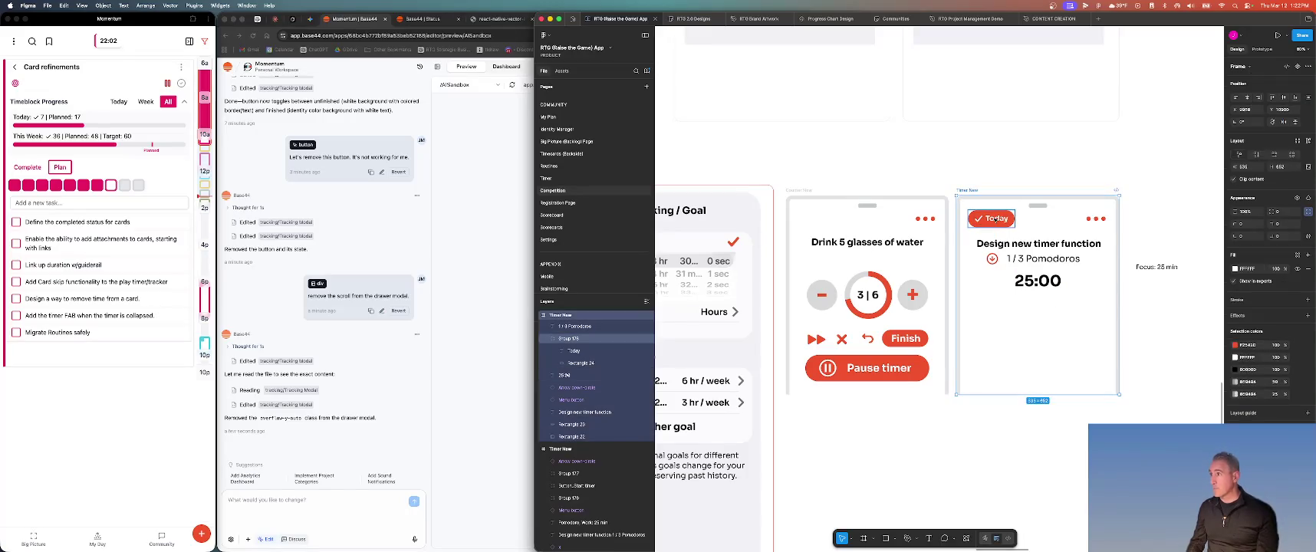
scroll(993, 219, "down", 1)
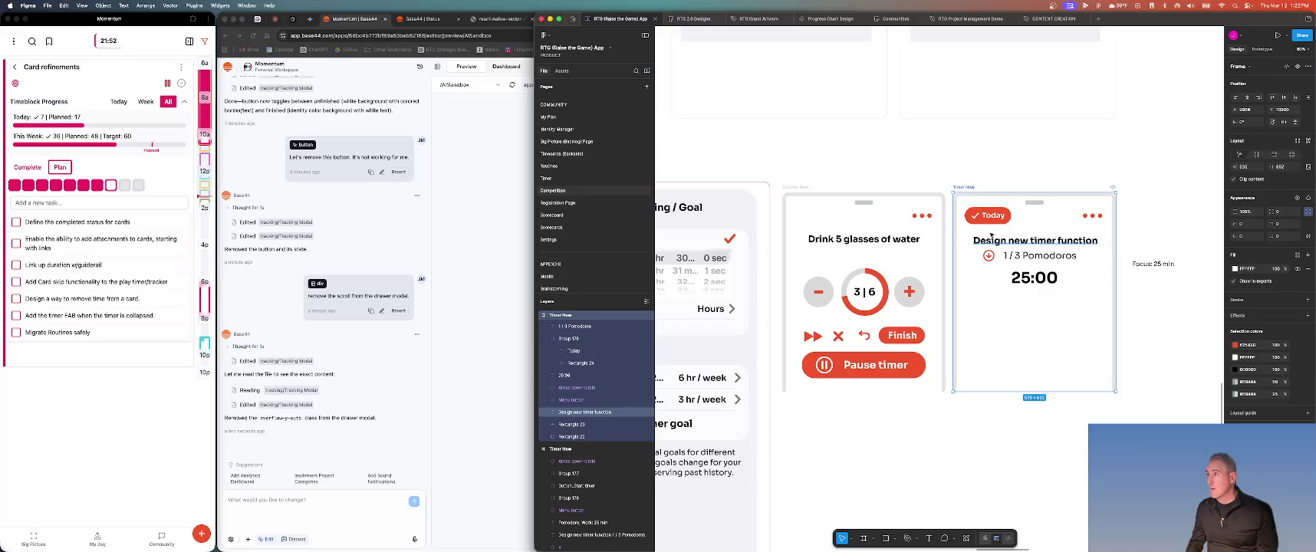
Delete the Focus: 25 min label from the Timer New mockup
left_click(974, 216)
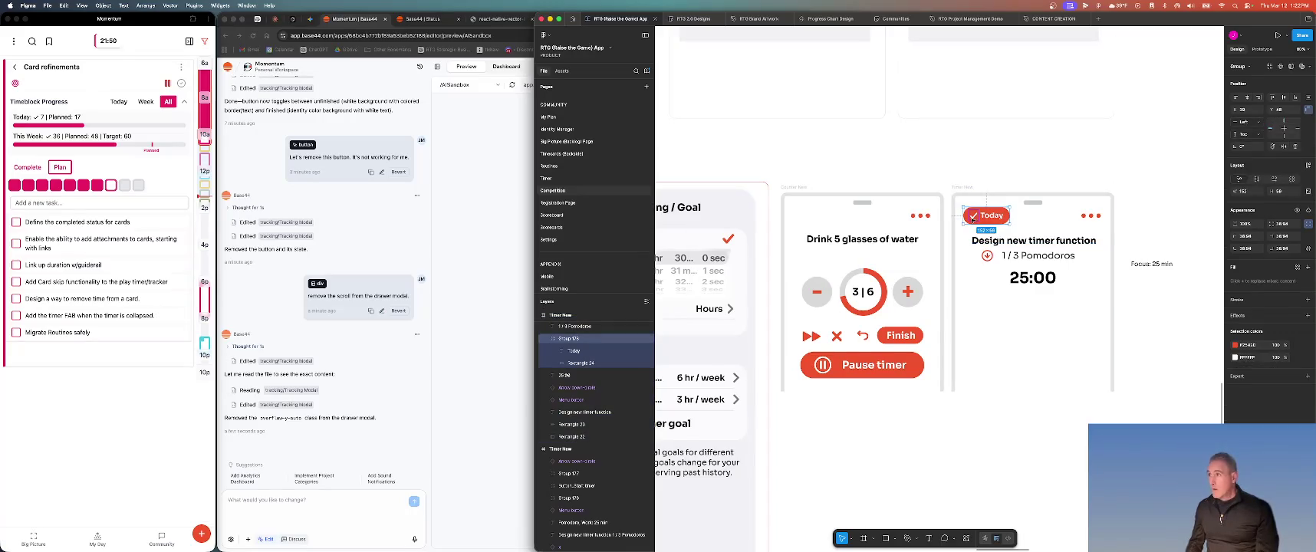
scroll(973, 219, "left", 1)
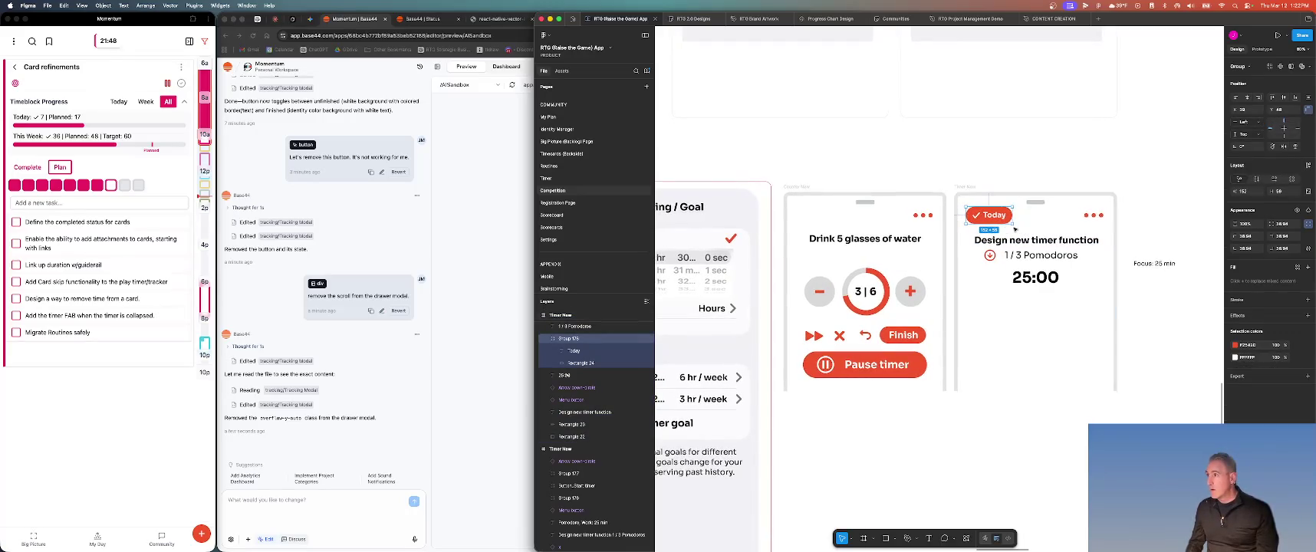
key("Escape")
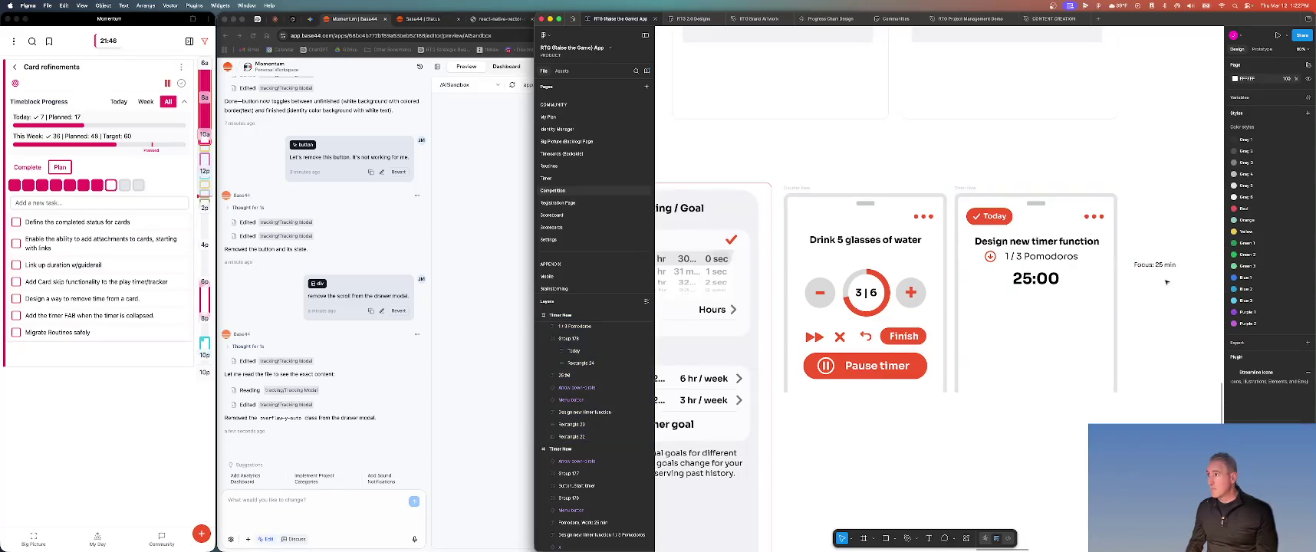
left_click(1155, 265)
key("Delete")
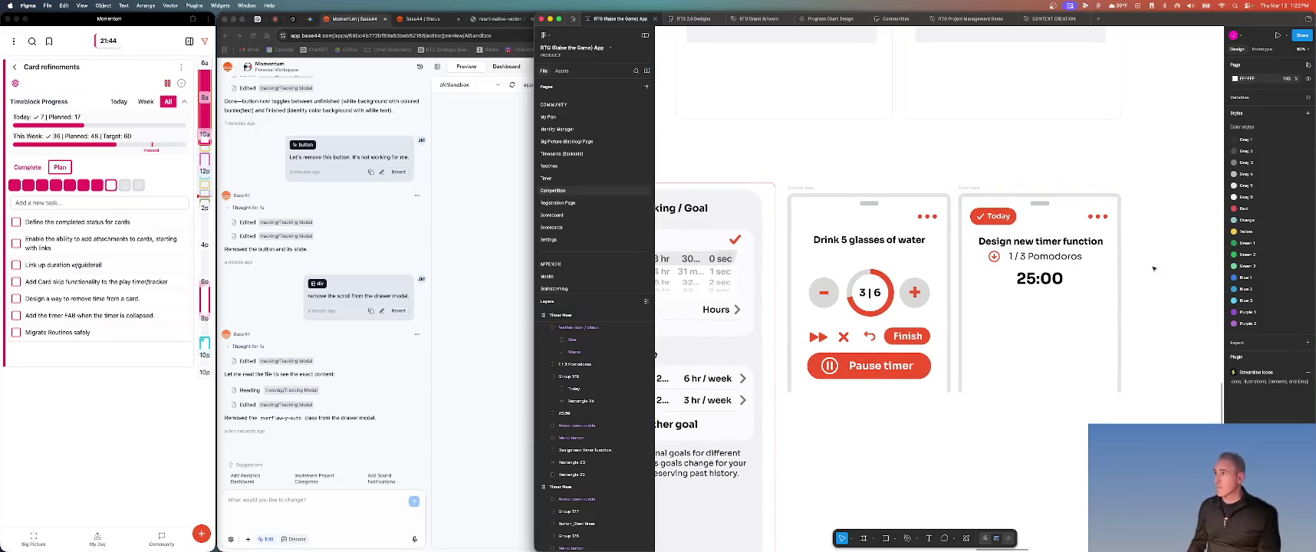
left_click(848, 377)
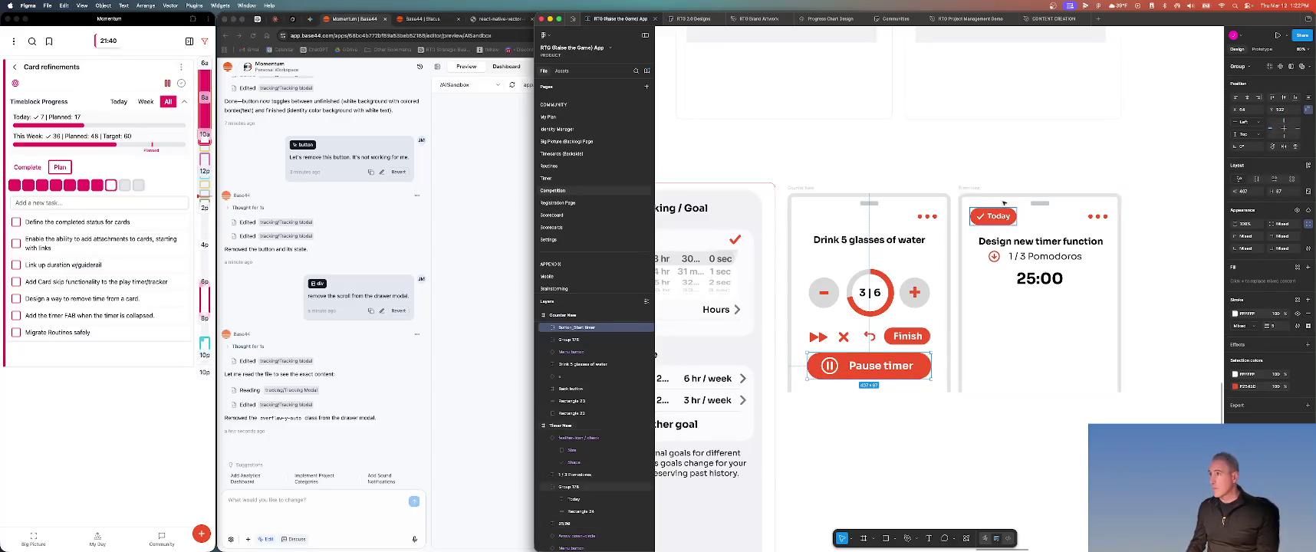
Paste the Pause timer button under 25:00 in Timer New, then duplicate the whole mockup
left_click(971, 189)
key("ctrl+v")
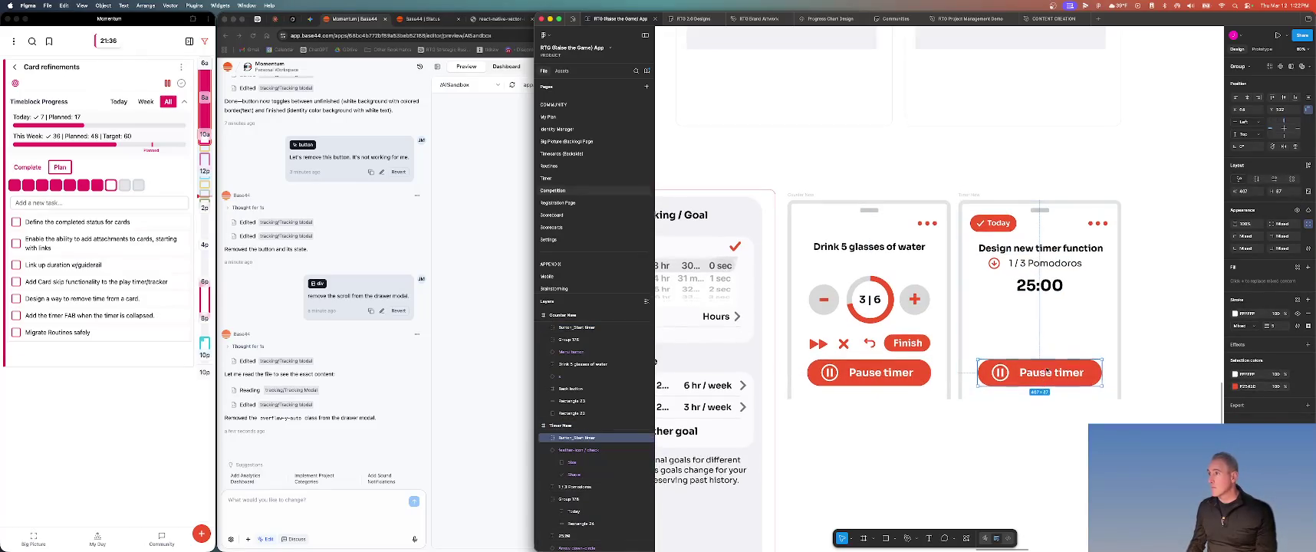
left_click_drag(1055, 366, 1056, 325)
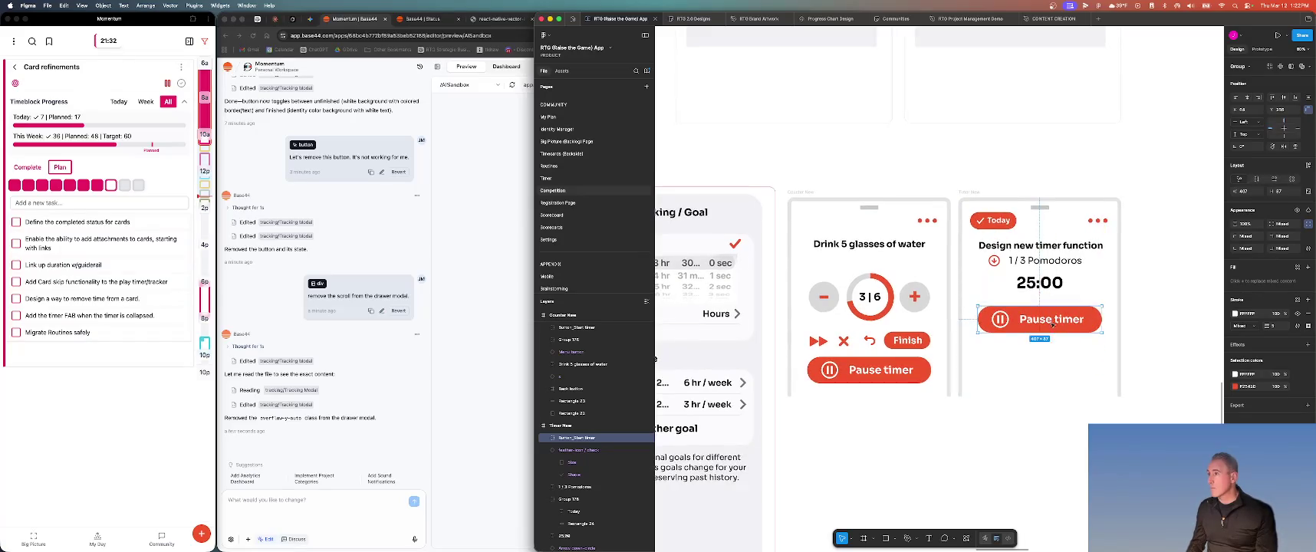
scroll(1058, 307, "down", 1)
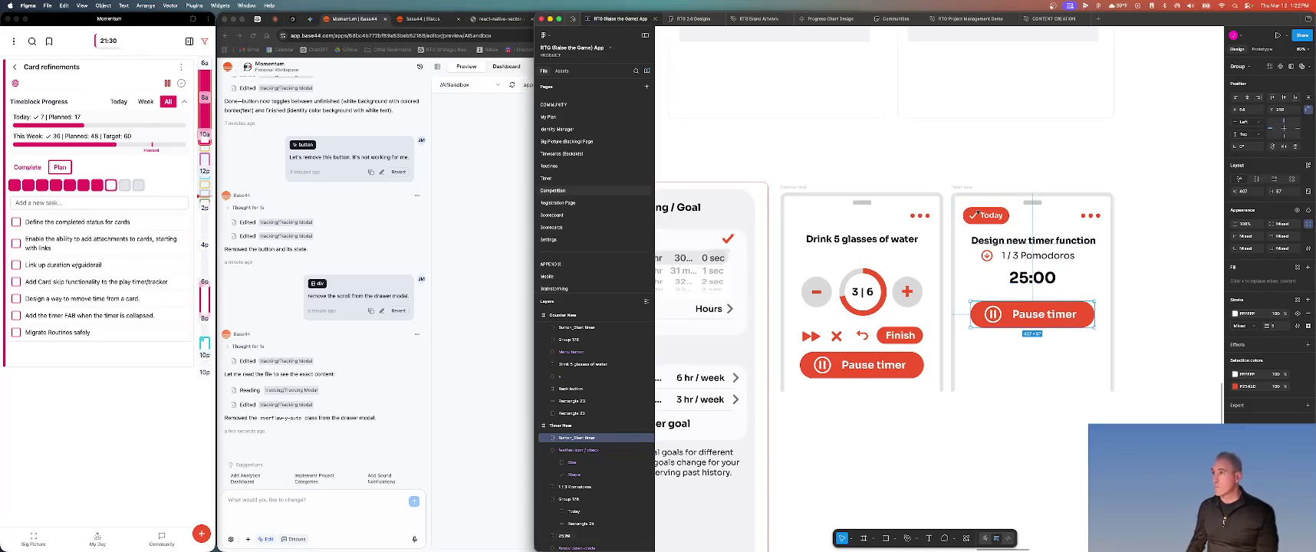
left_click(954, 186)
key("ctrl+d")
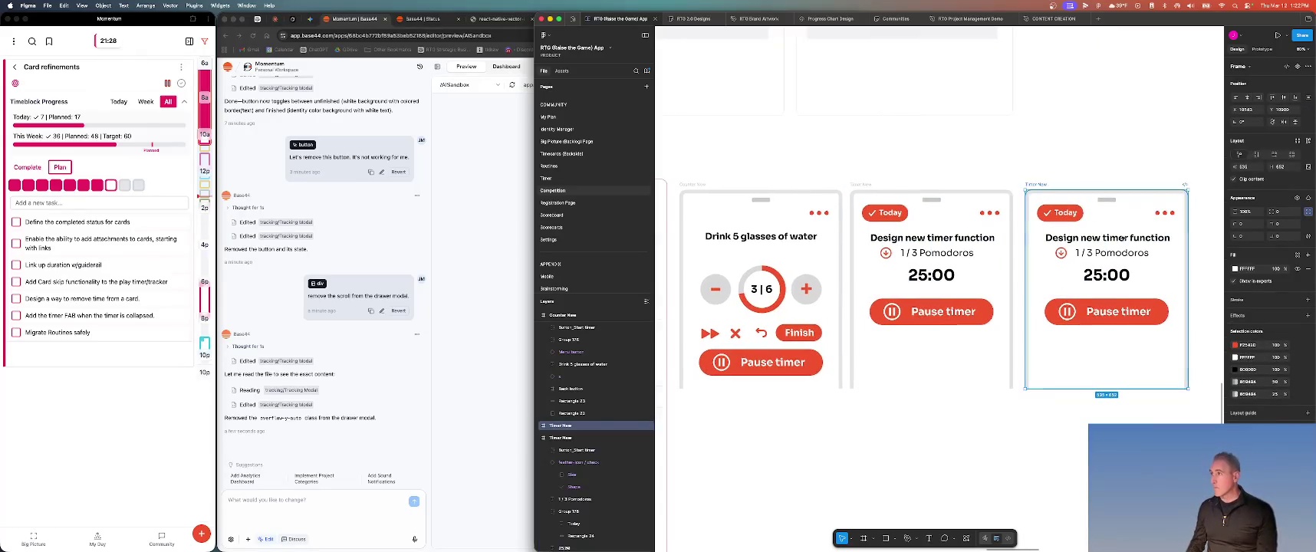
scroll(969, 217, "right", 5)
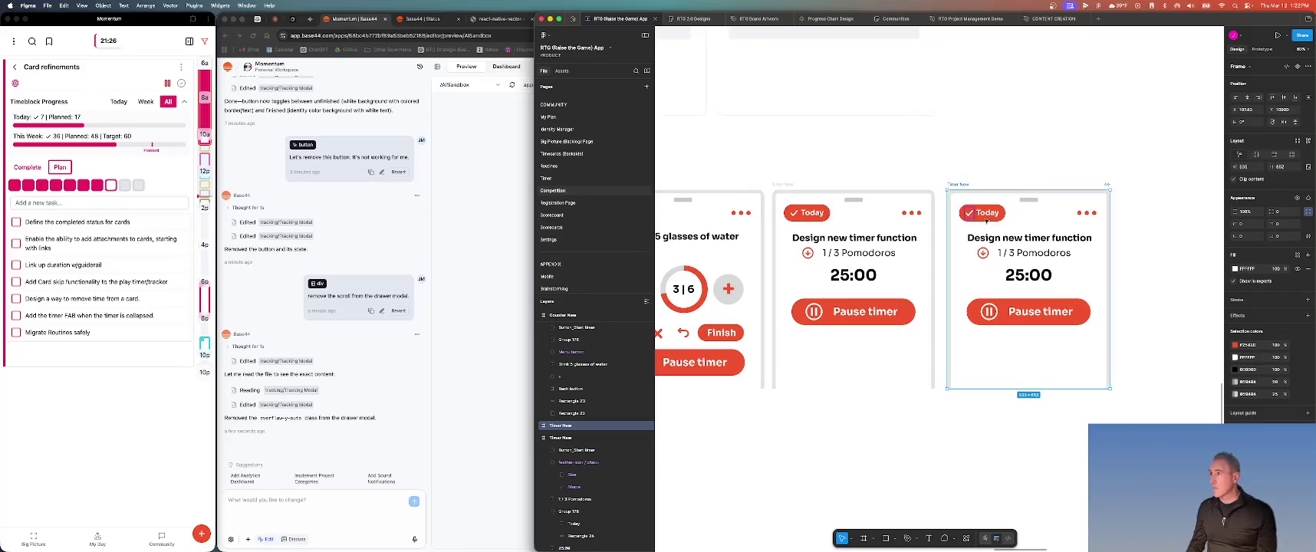
Set the right mockup's Today badge colour to white (FFF)
left_click(987, 219)
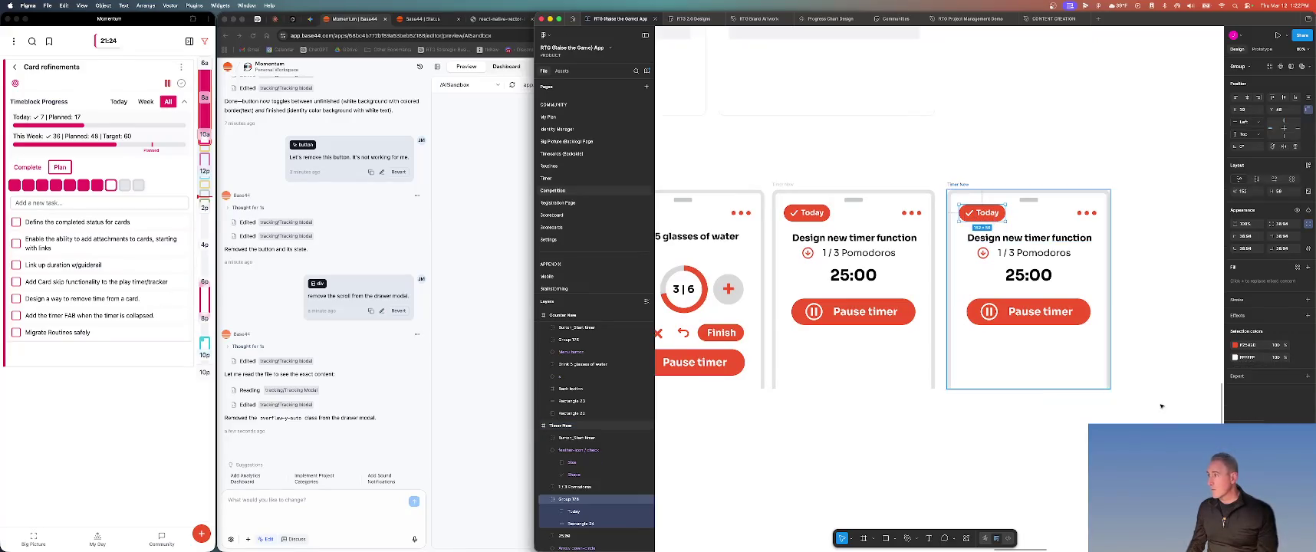
left_click(1253, 346)
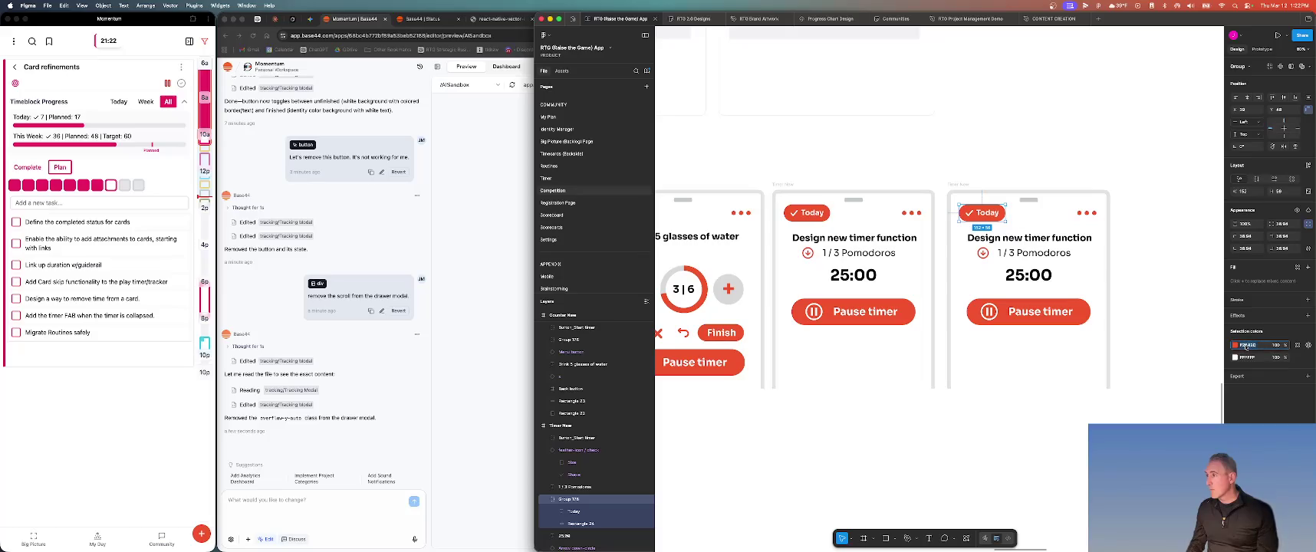
type("ffffff")
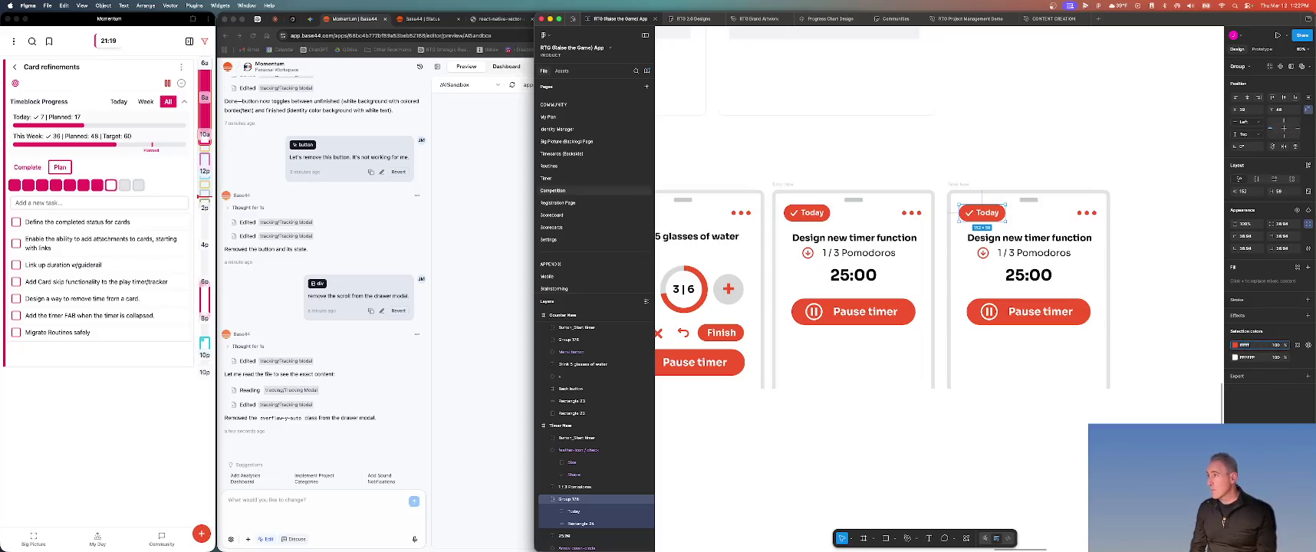
key("Return")
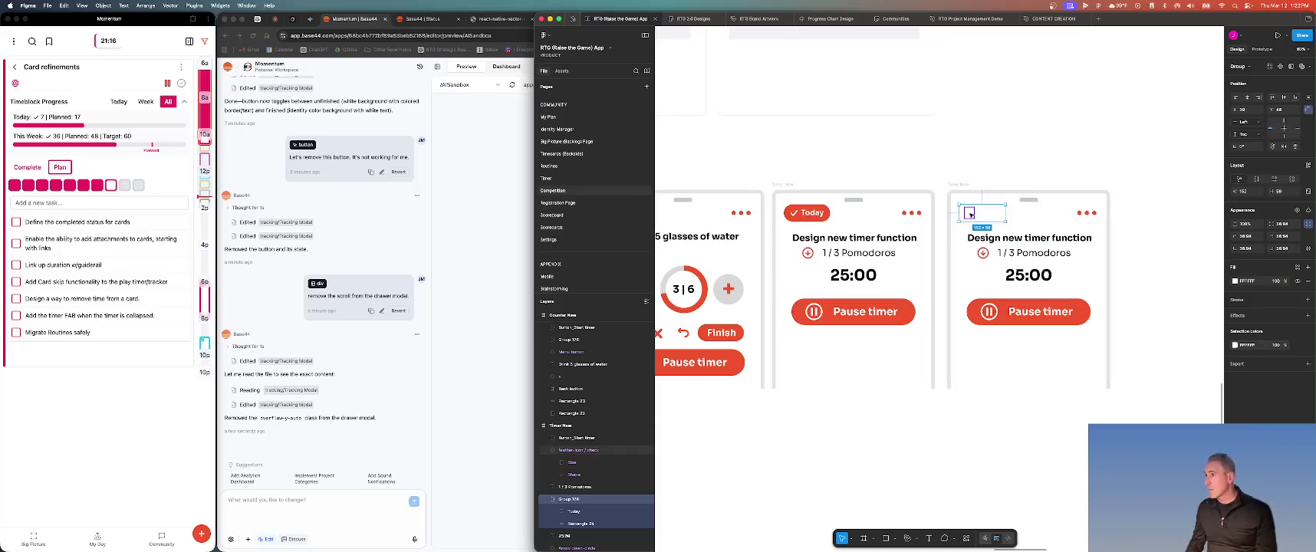
Recolour the check icon's stroke red
left_click(968, 214)
left_click(994, 217, "shift")
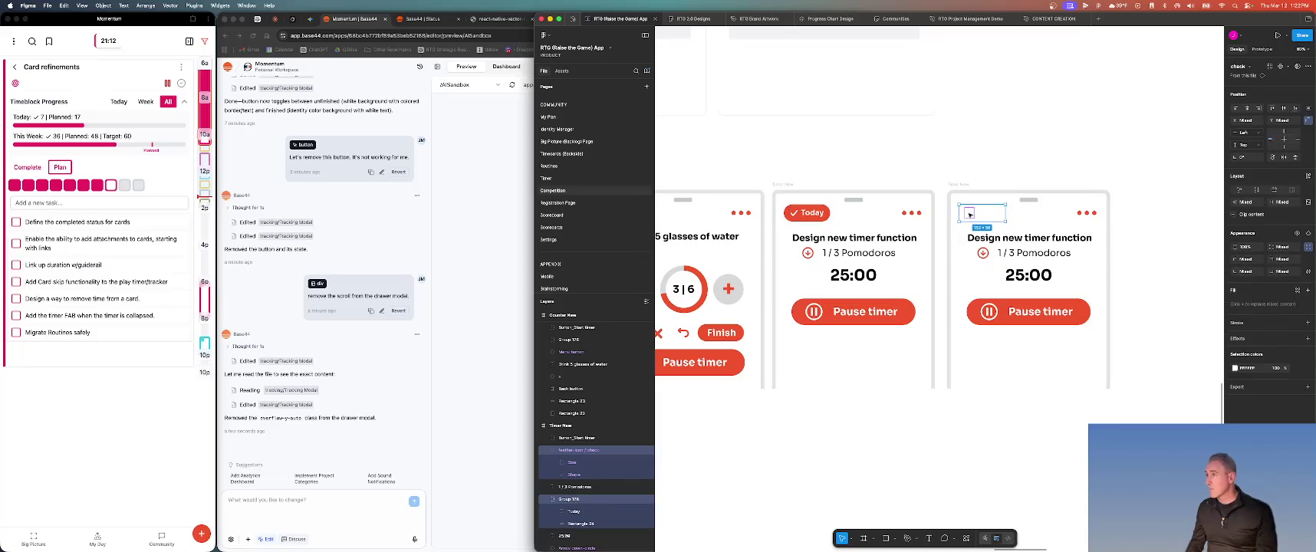
scroll(970, 214, "up", 5)
double_click(971, 219)
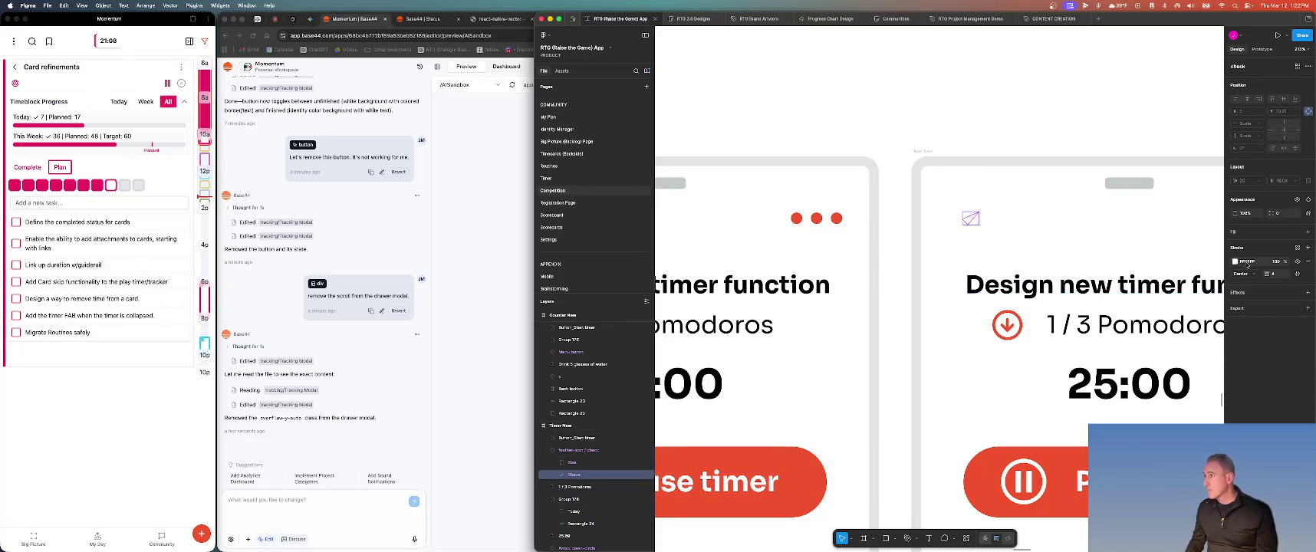
left_click(1234, 261)
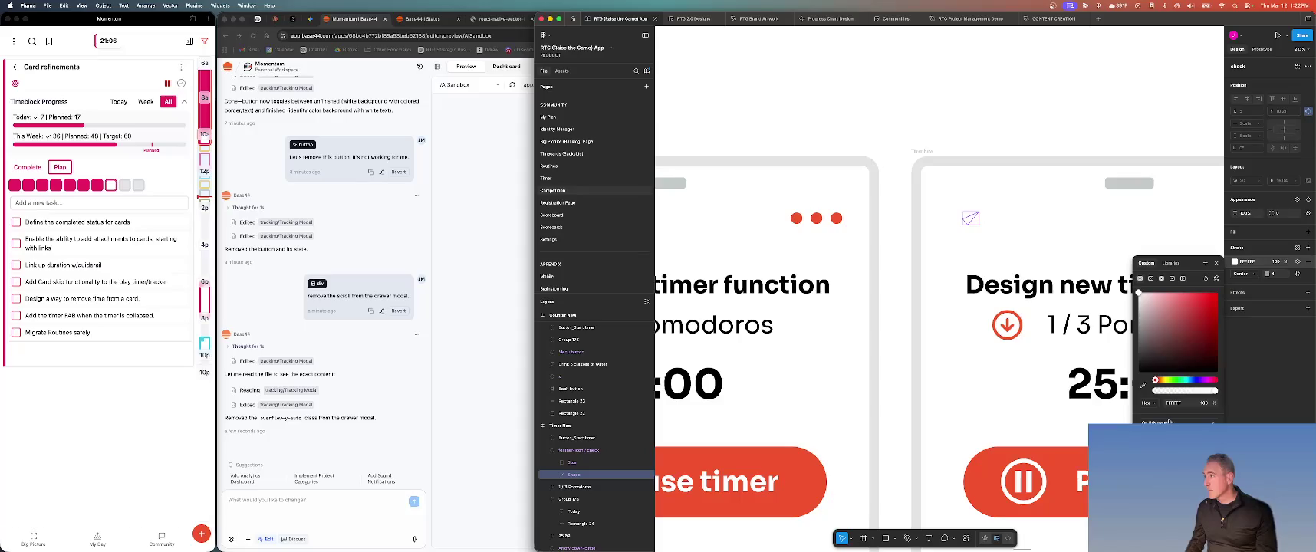
left_click(1015, 222)
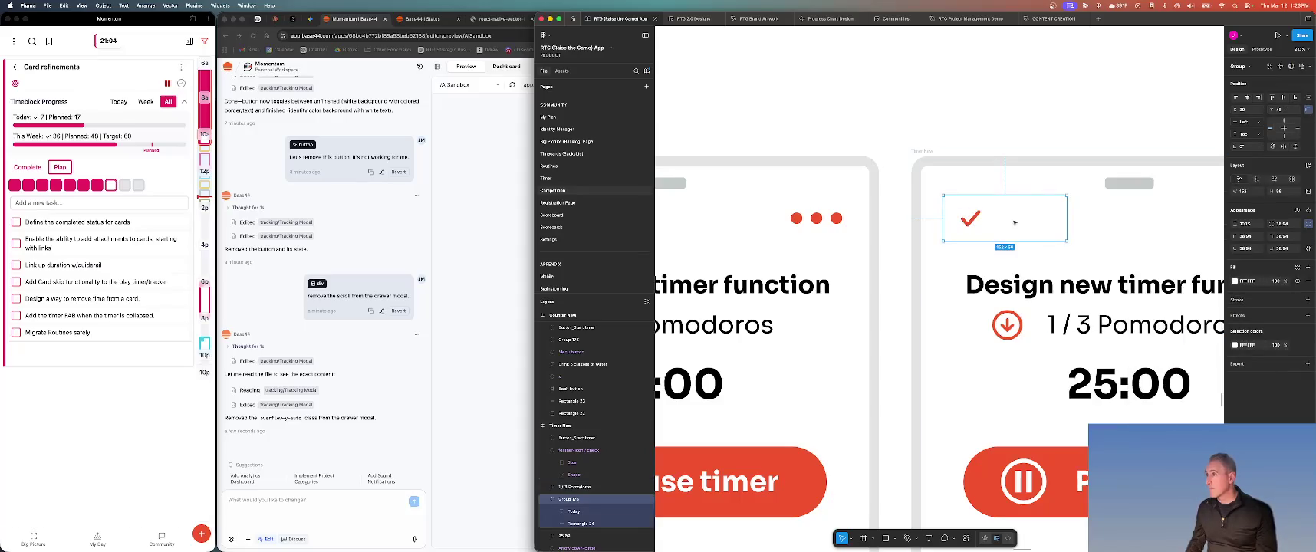
Make the Today text red and give the pill background a red outline
double_click(1015, 223)
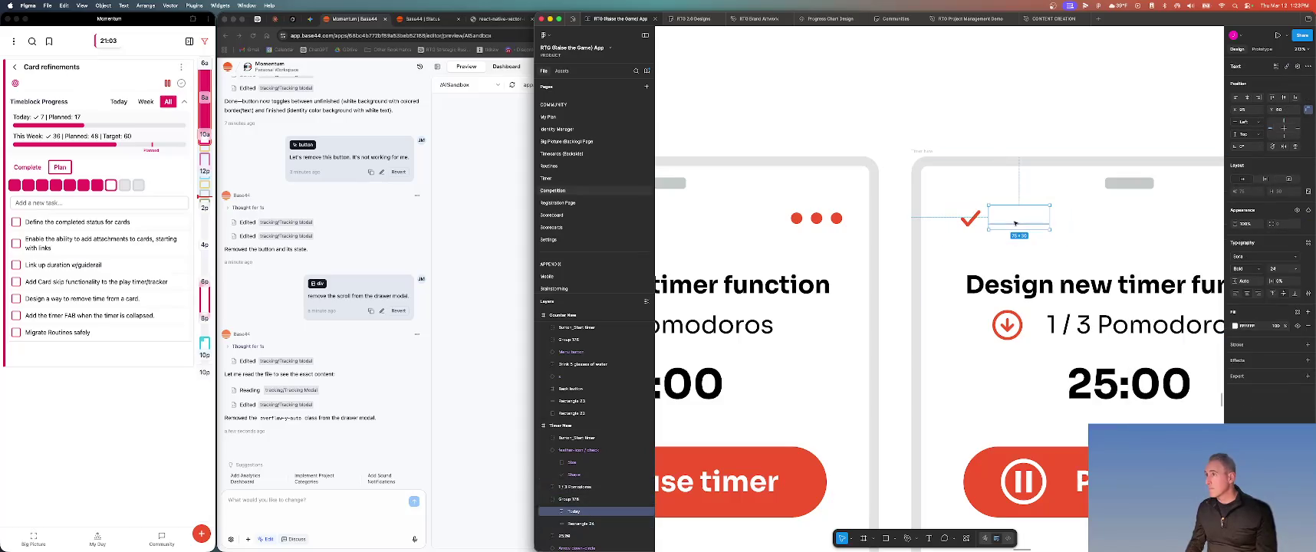
left_click(1235, 326)
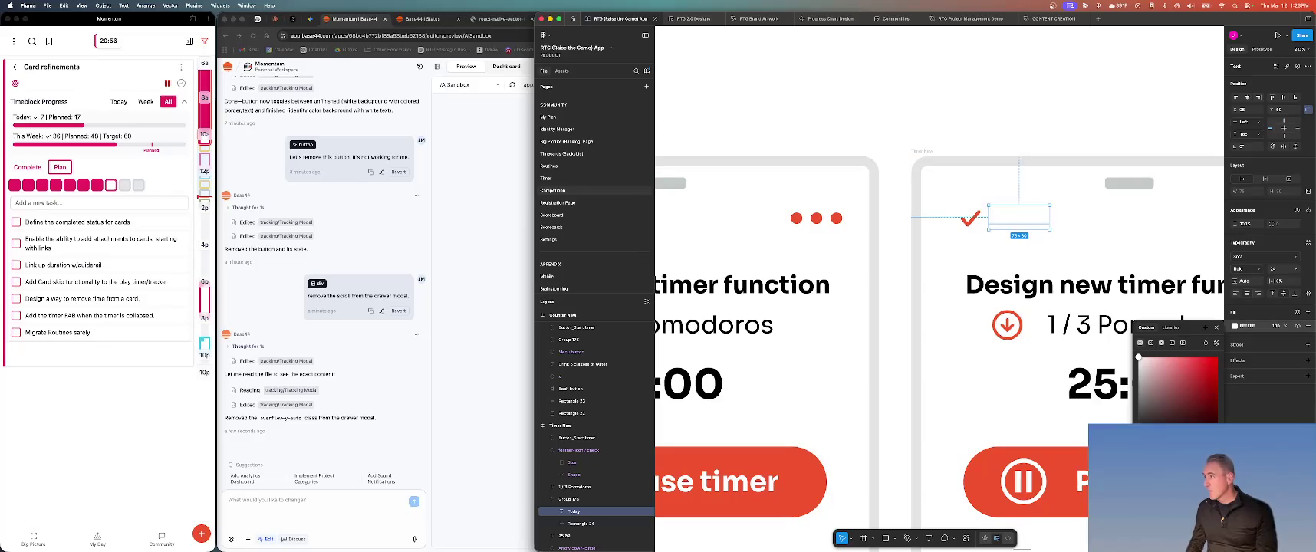
key("super+shift+m")
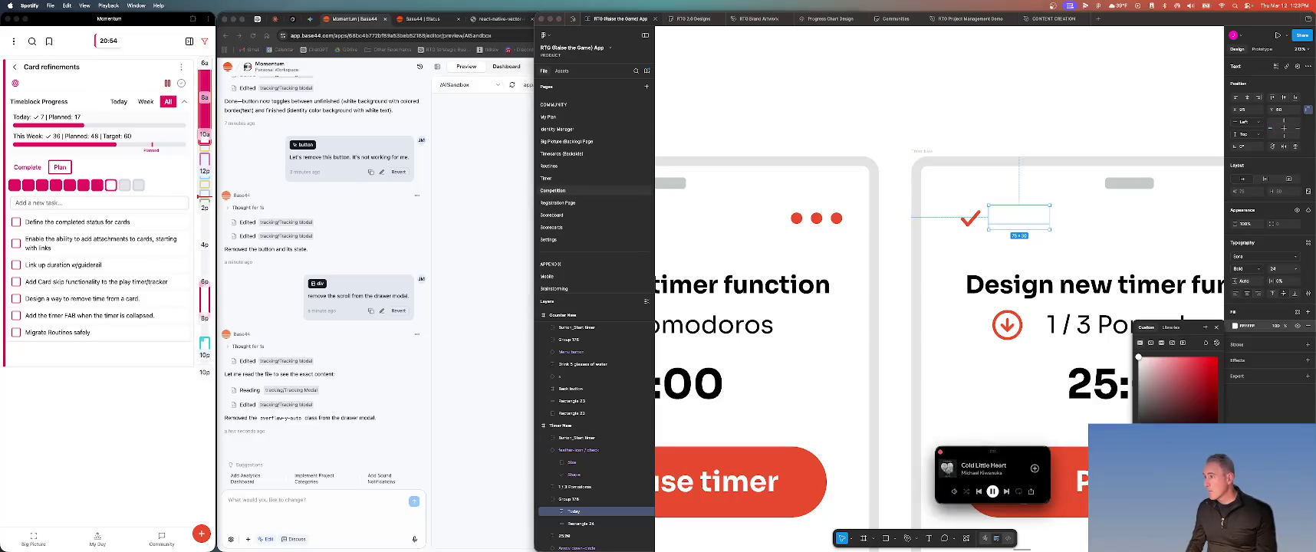
key("super+Tab")
key("super+z")
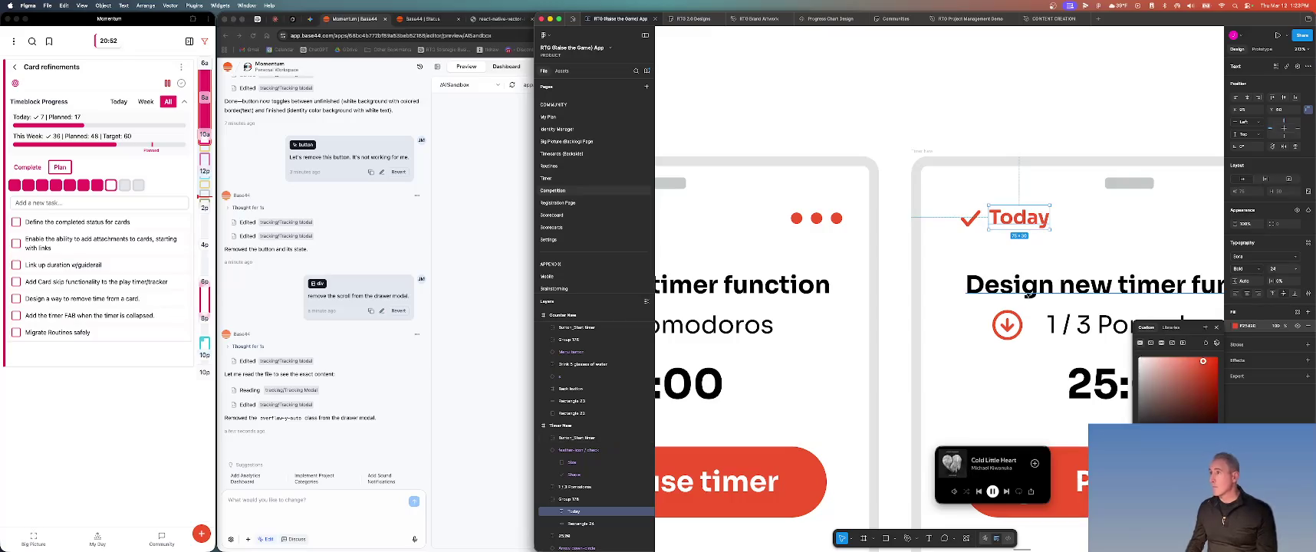
left_click(998, 240)
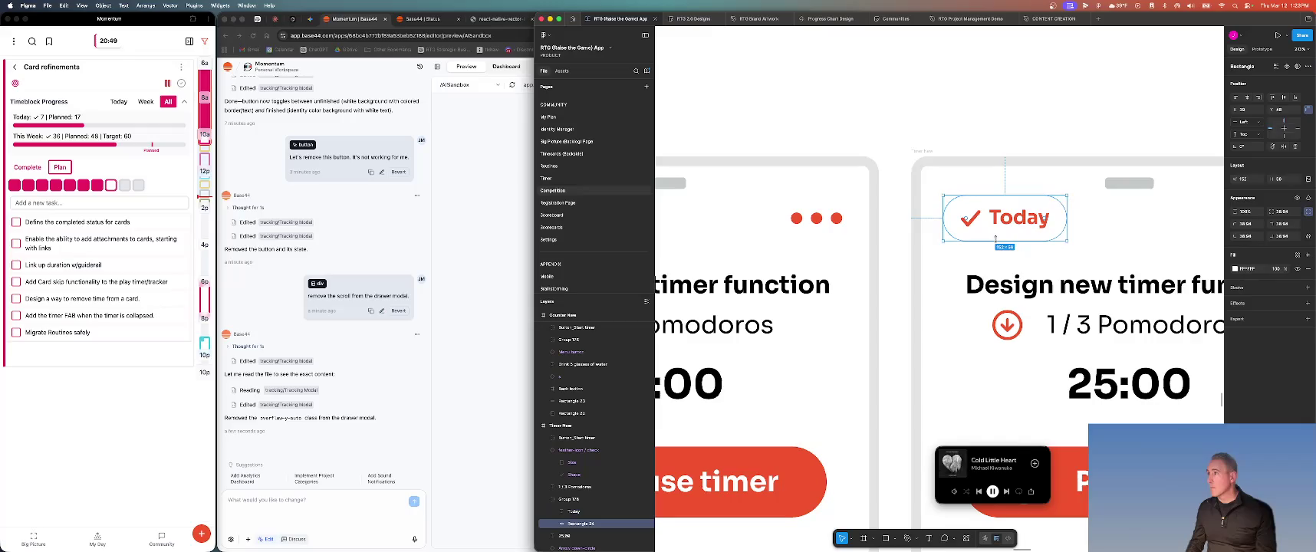
left_click(1307, 288)
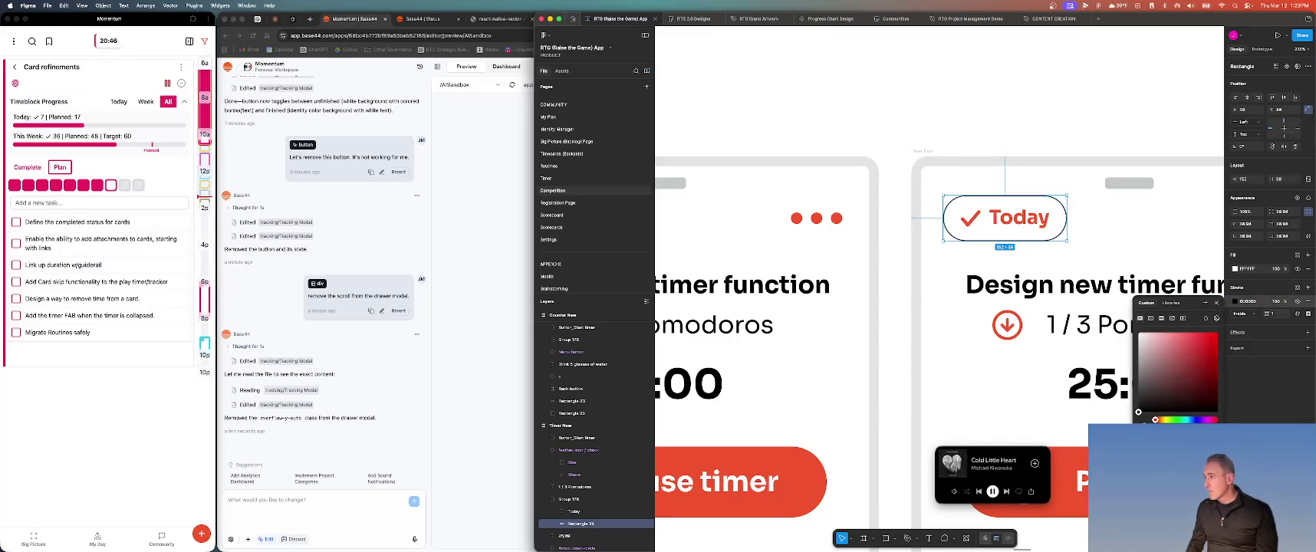
left_click(1002, 404)
Clear the selection and screenshot the area around both Today-badge timer mockups
scroll(1001, 356, "down", 3)
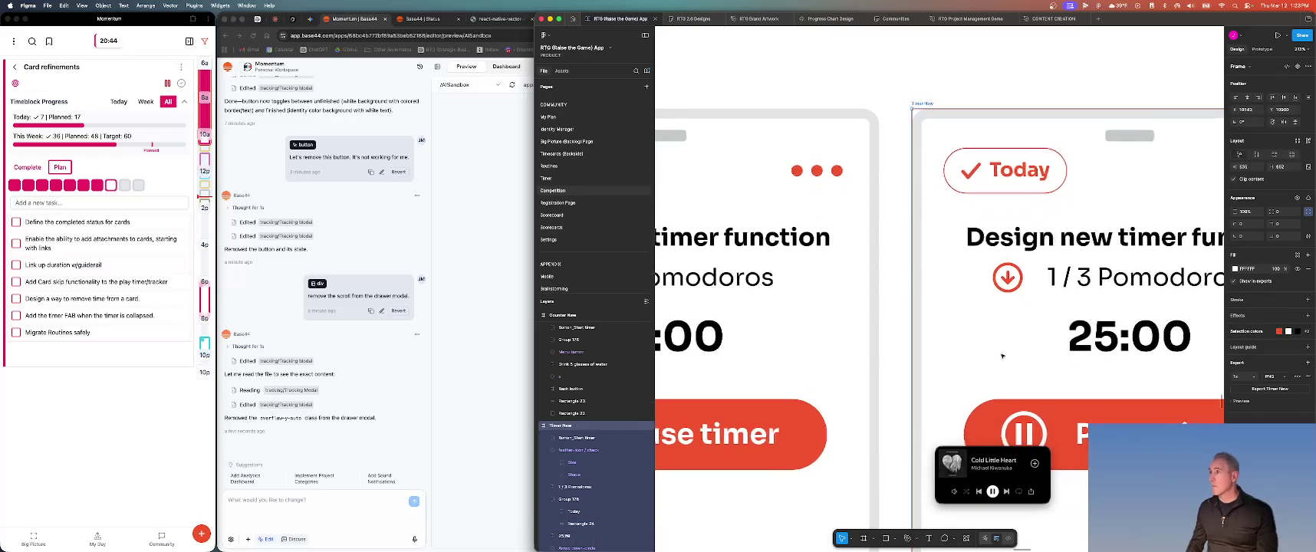
scroll(1002, 356, "down", 5)
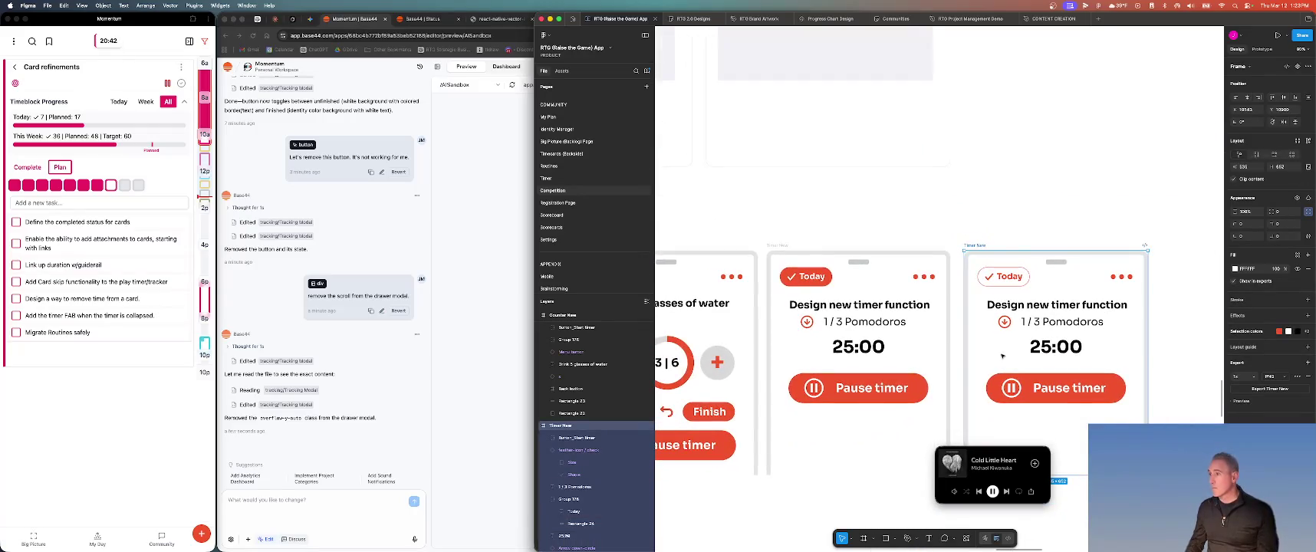
left_click(1113, 388)
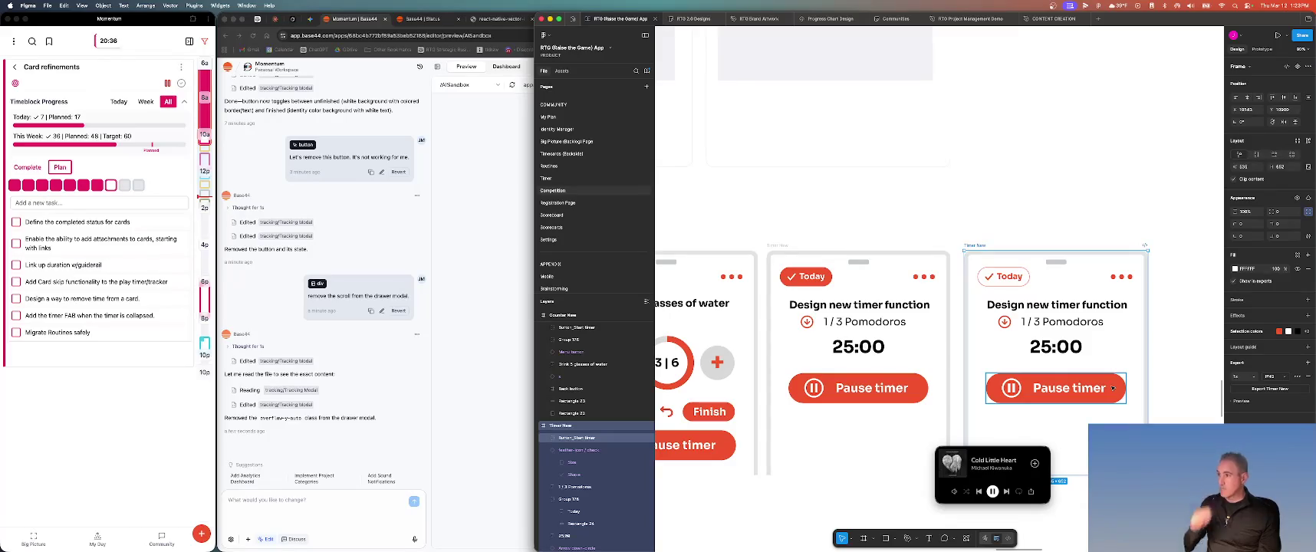
key("Escape")
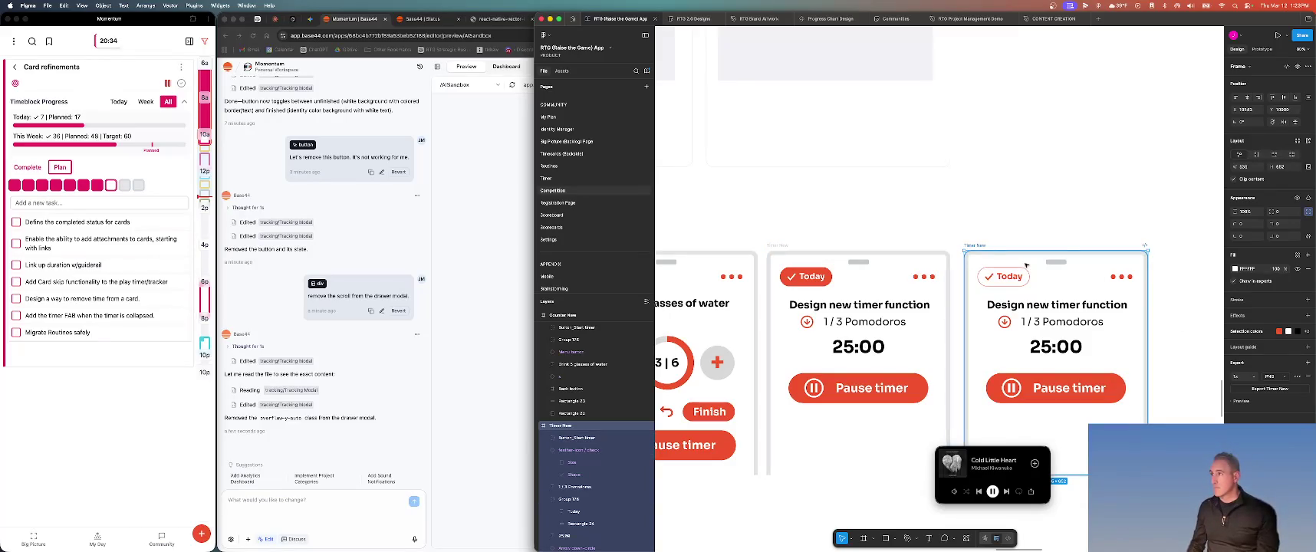
left_click(817, 253)
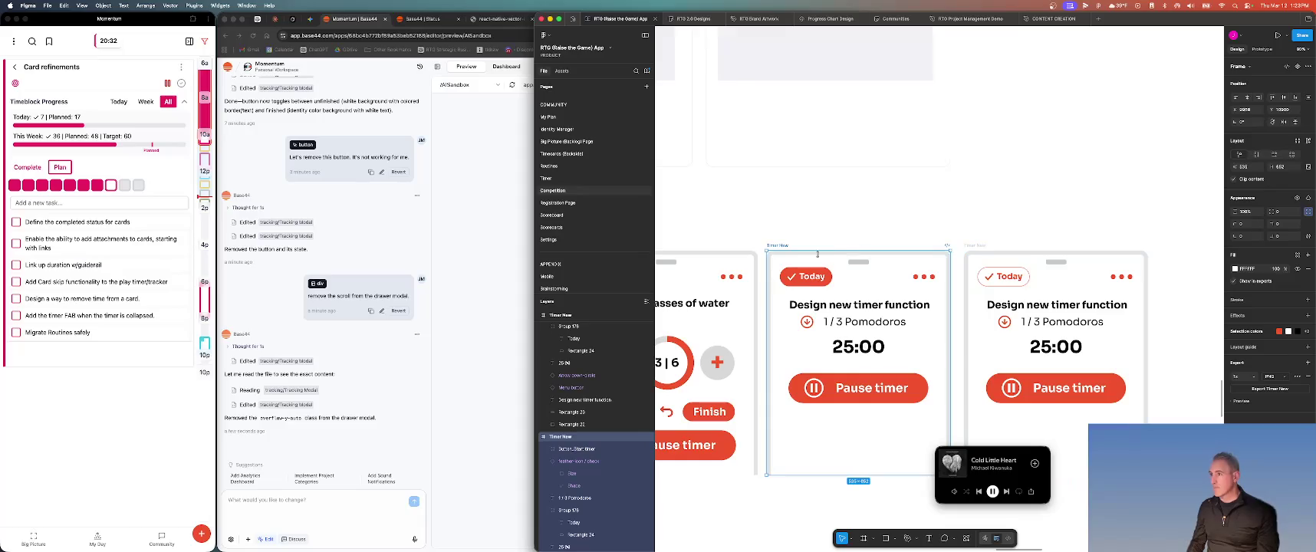
left_click(912, 244)
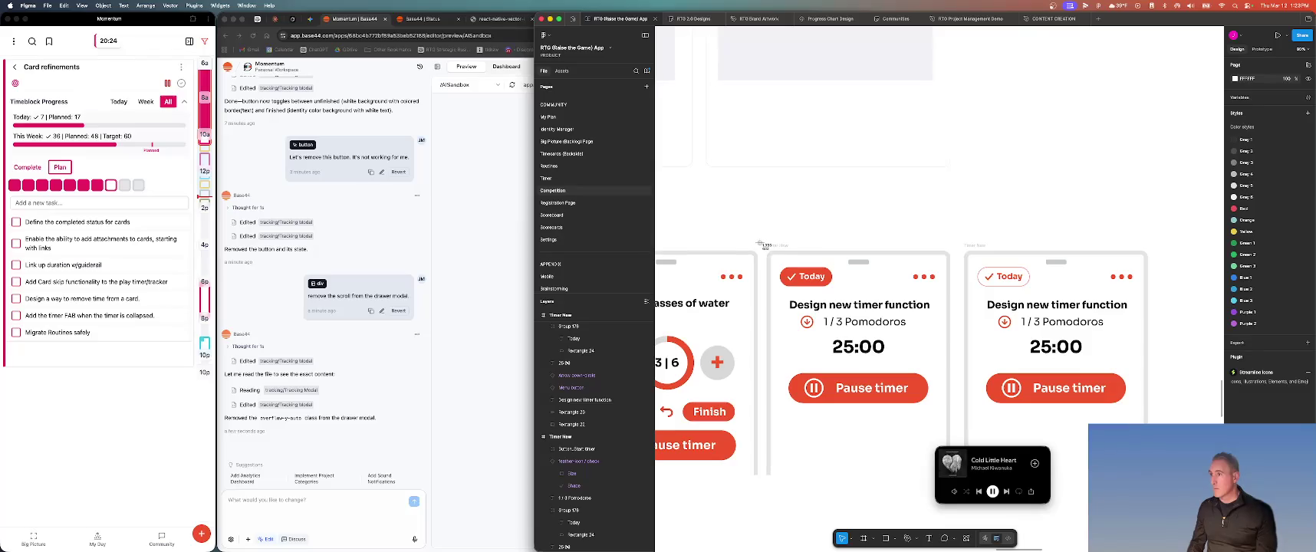
left_click_drag(759, 243, 1152, 369)
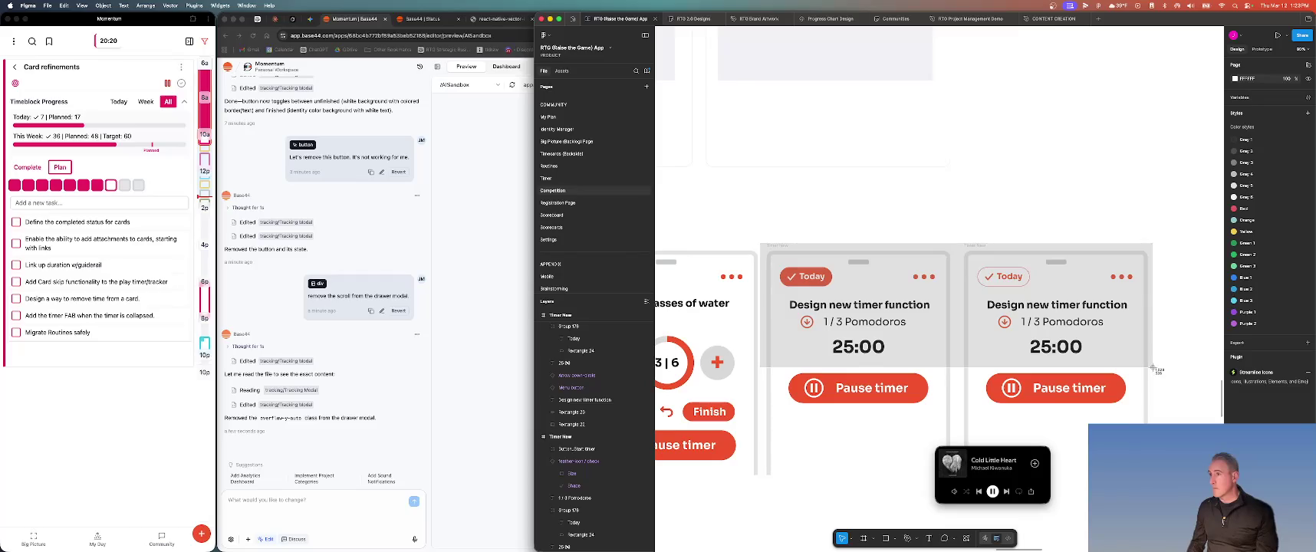
key("Escape")
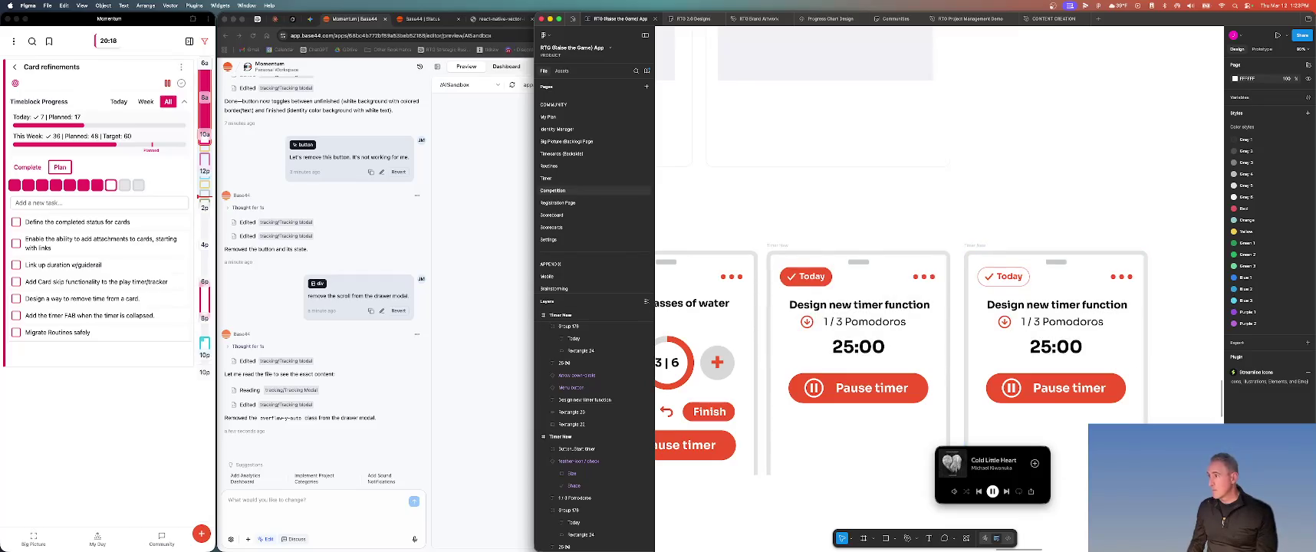
Paste the mockup screenshot into the Base44 chat and begin a message referencing the attached mockups
left_click(302, 507)
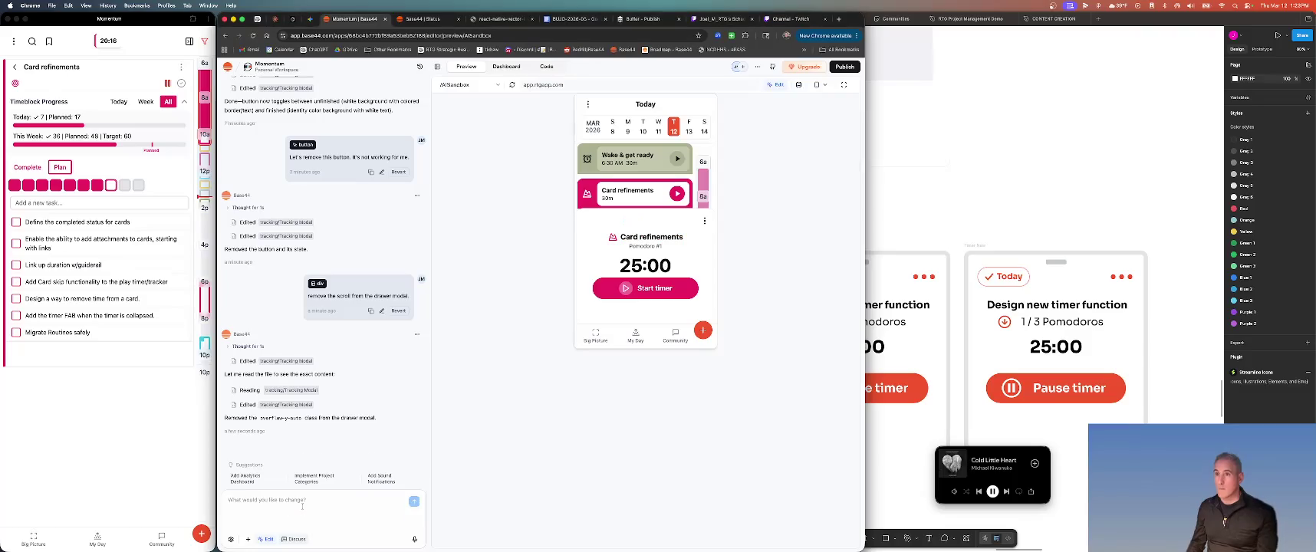
key("super+v")
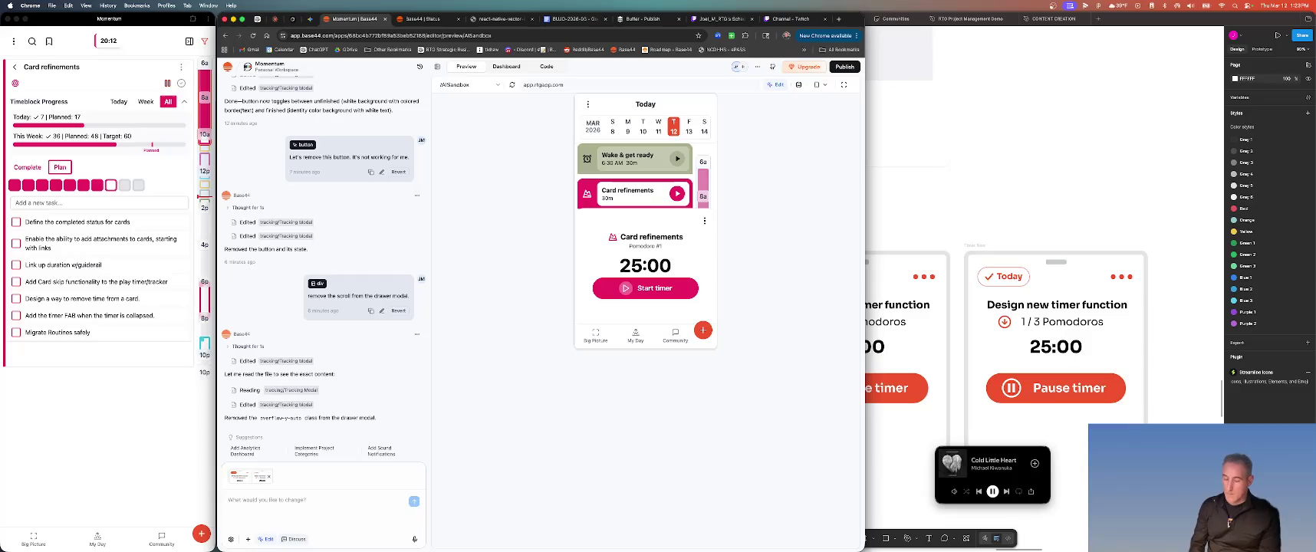
type("Looks")
key("BackSpace")
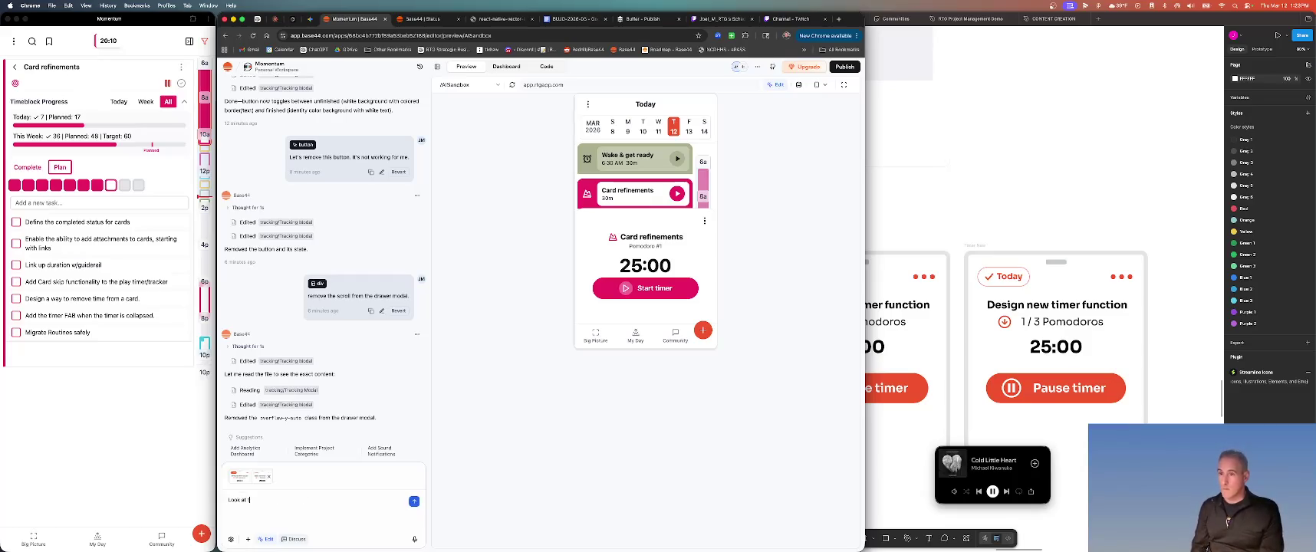
type("at the attached")
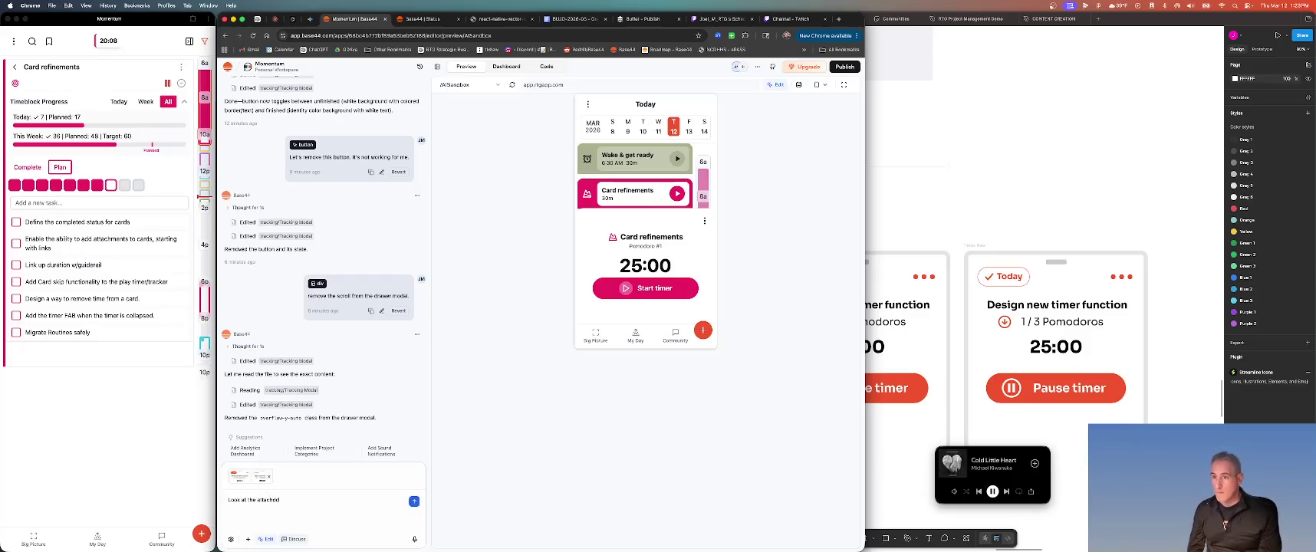
key("BackSpace")
type("ups for")
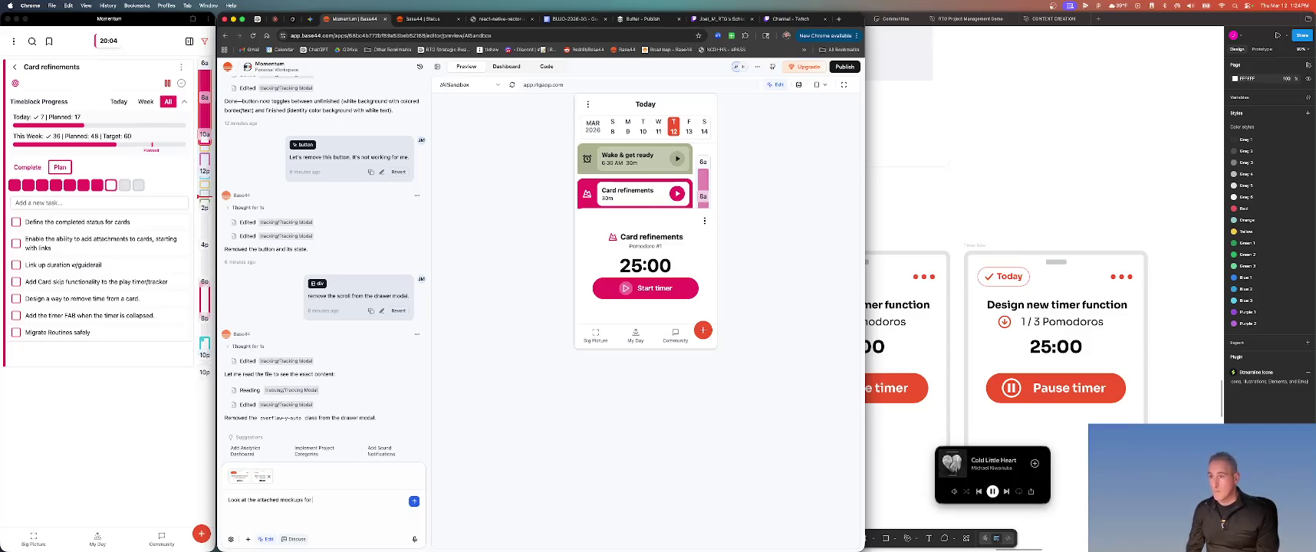
type(" the Finishe")
type("d for T")
type("oday button. Let")
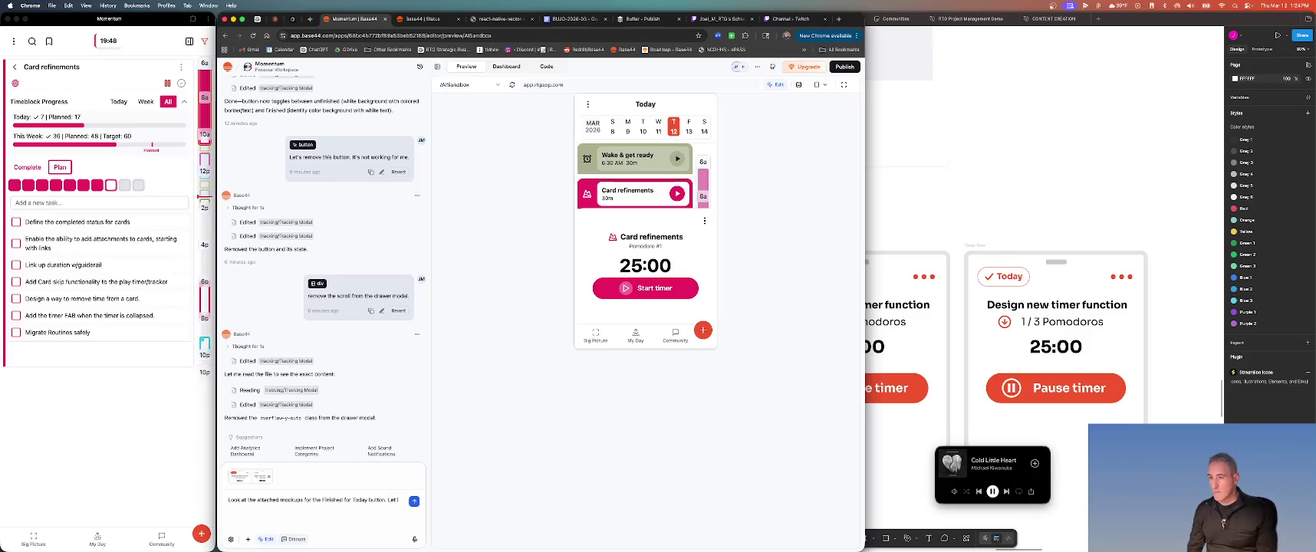
Ask to apply the Today toggle and restore the drag handle, then open Wake & get ready's drawer
type("apply this to the modal draw")
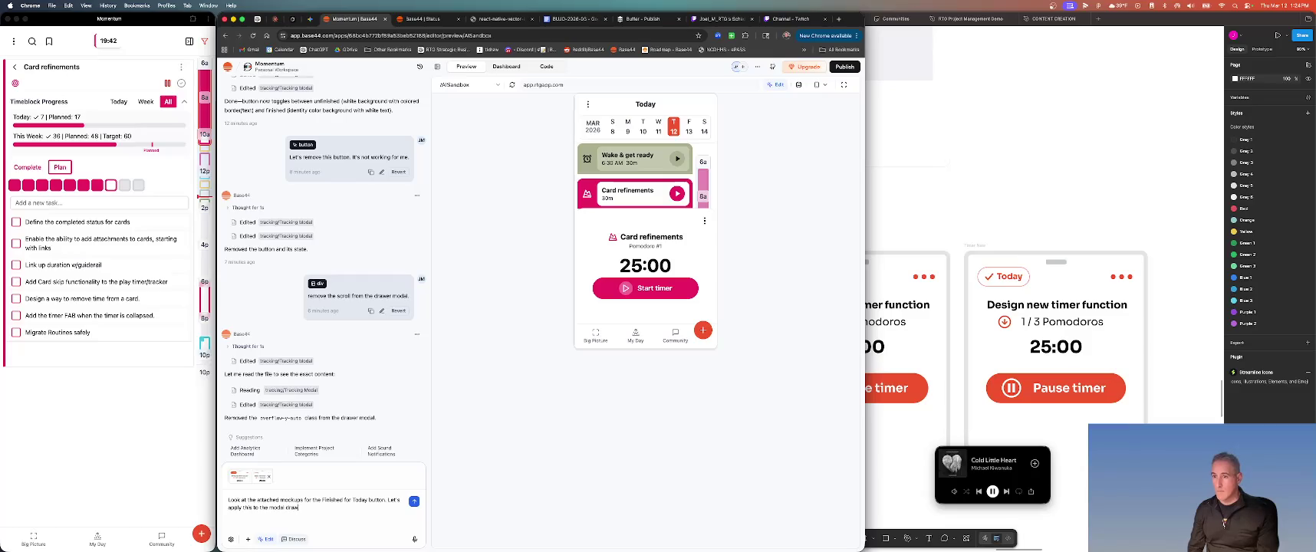
type("lso rest")
key("BackSpace")
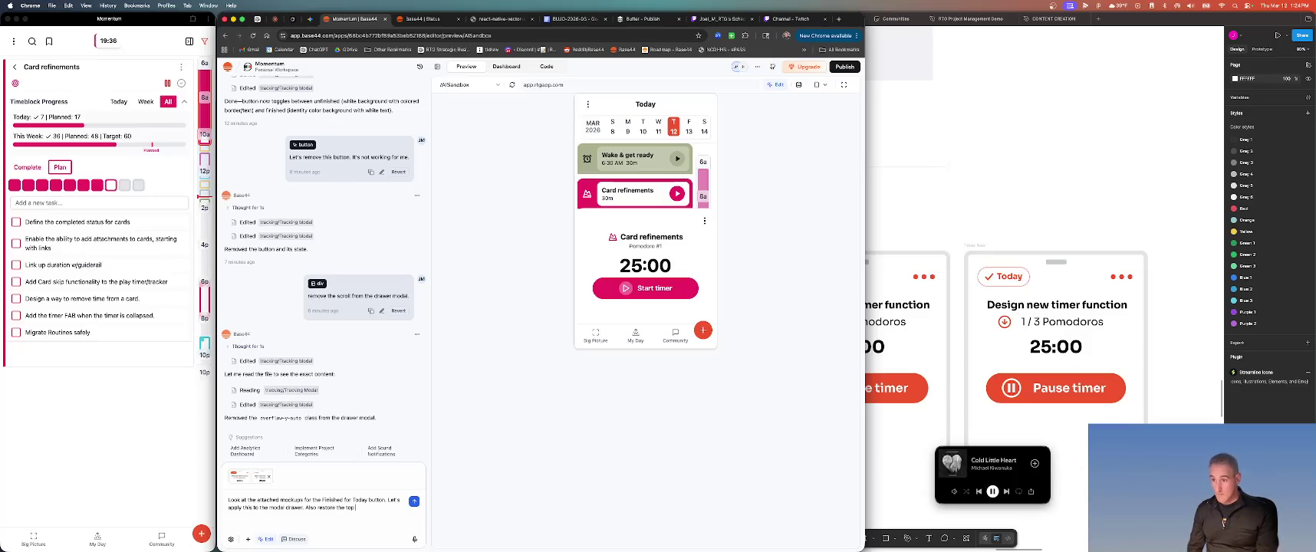
type("drawer handle.")
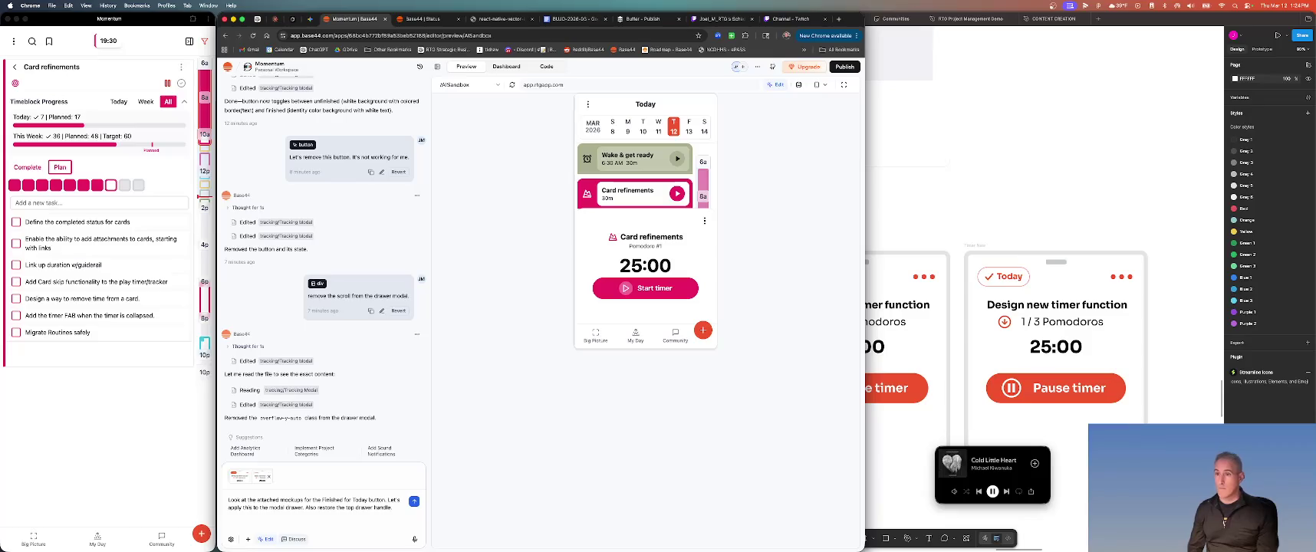
key("Return")
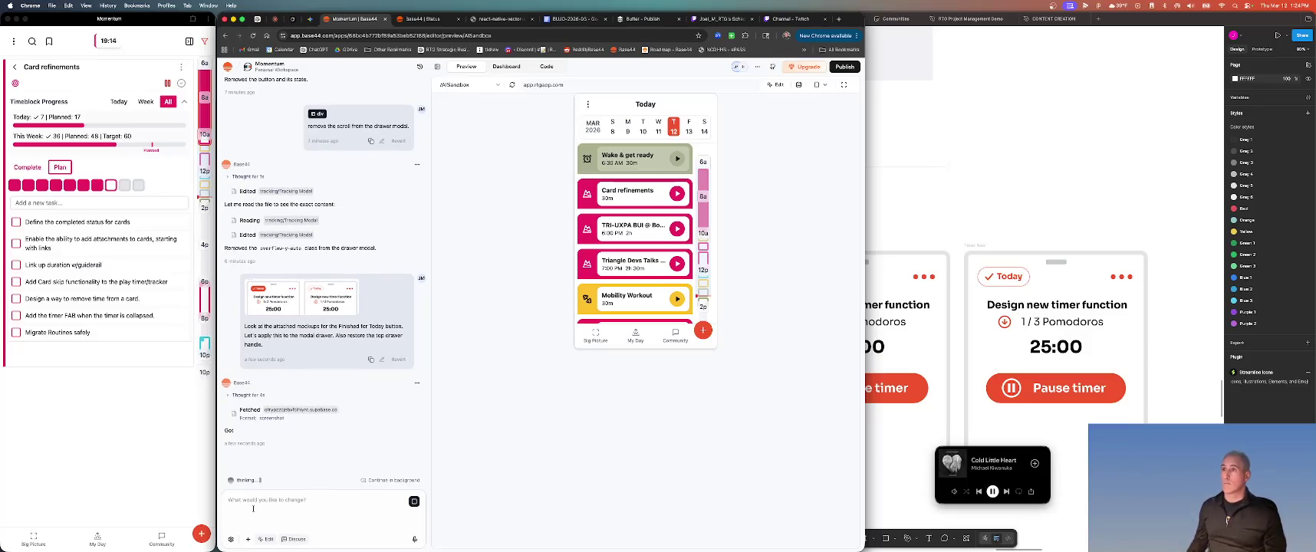
left_click(678, 159)
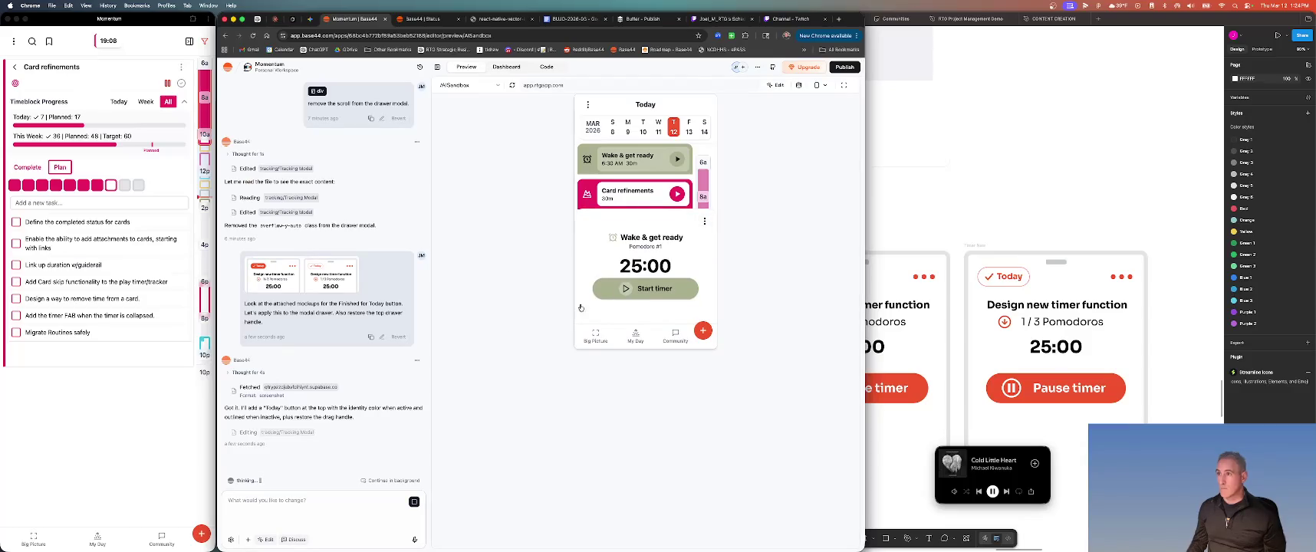
left_click(32, 204)
mouse_move(78, 221)
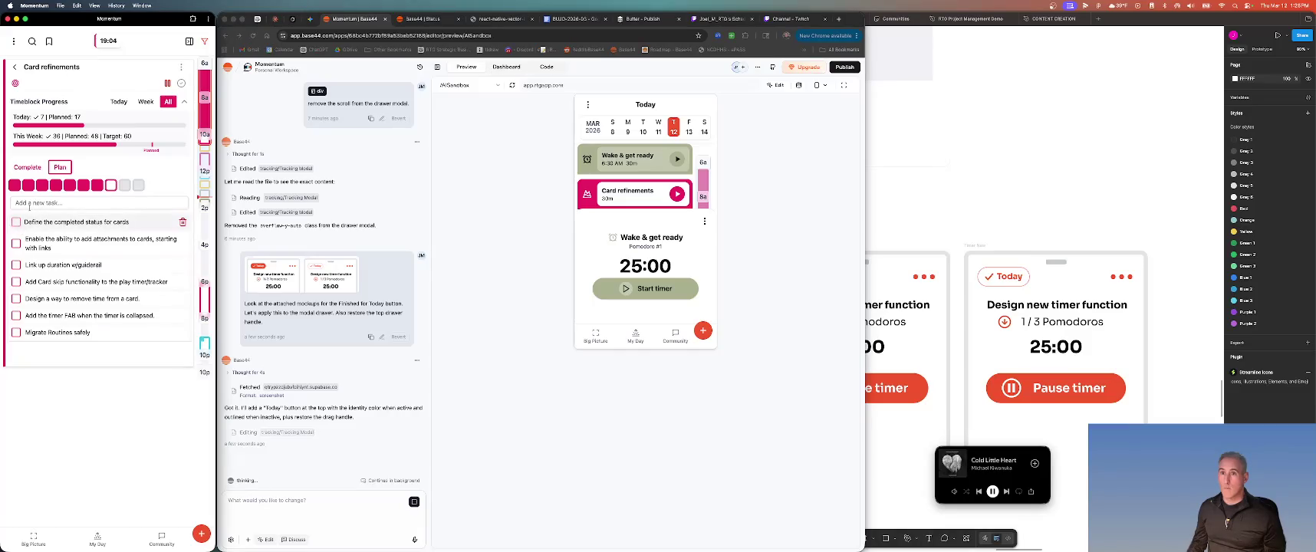
Delete the completed-status task and add one: finished cards swap play for a check mark, filling progress
left_click(29, 204)
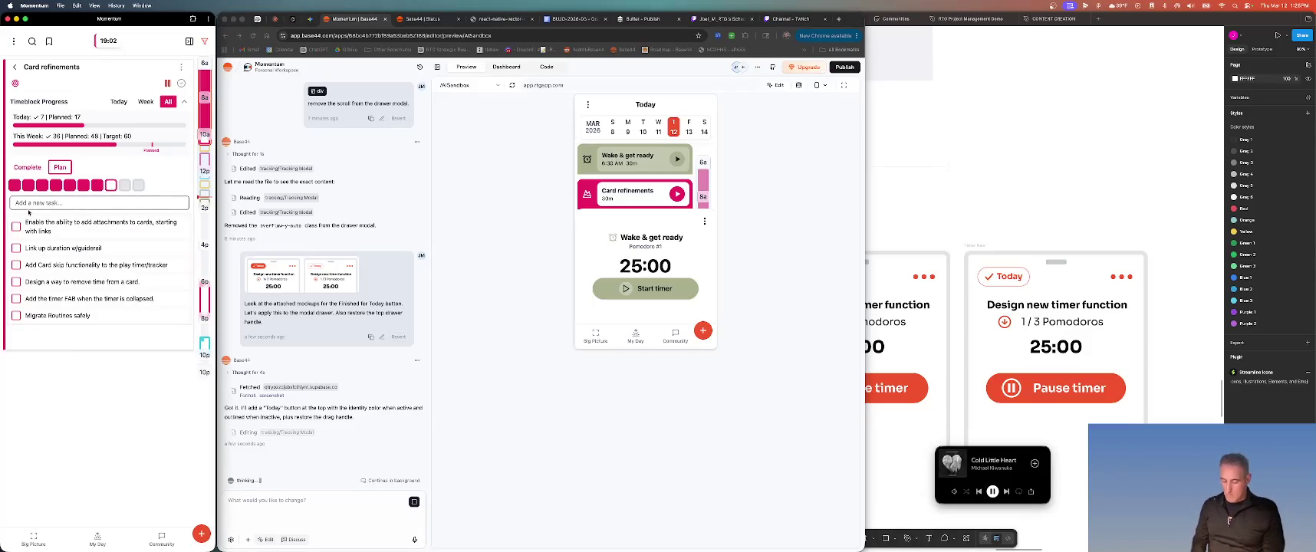
type("when a card is")
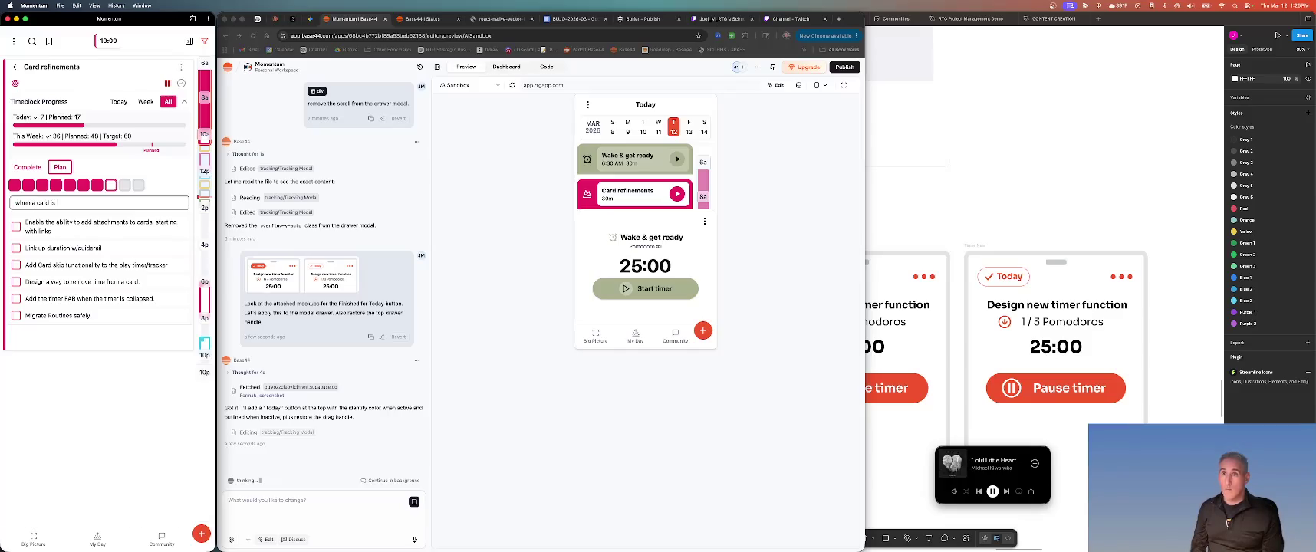
type(" marked finished,")
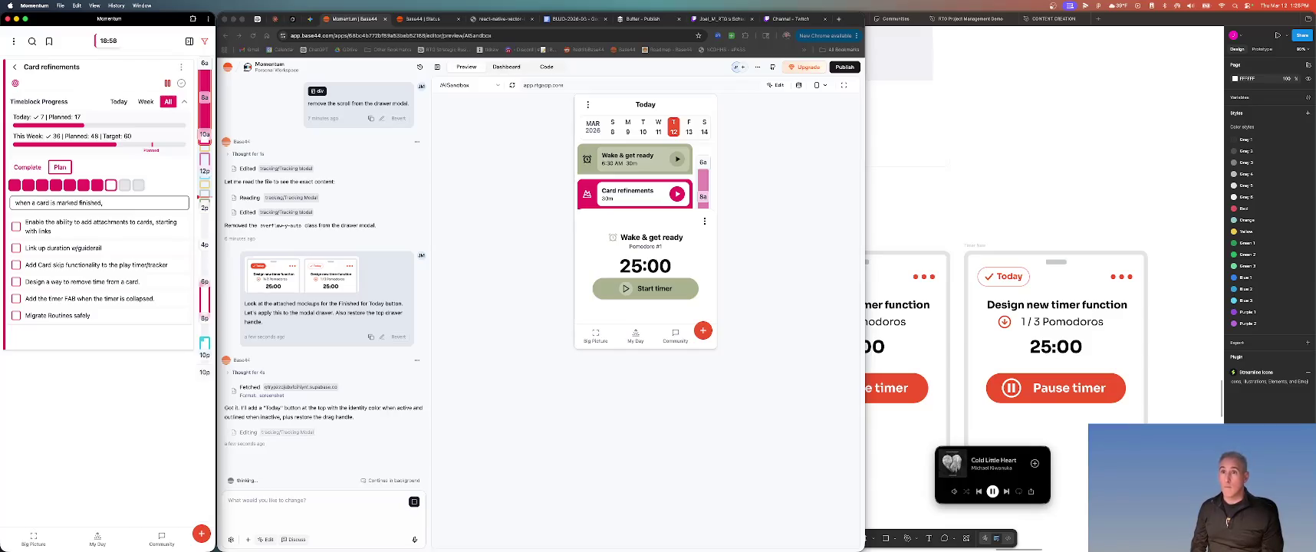
type("he")
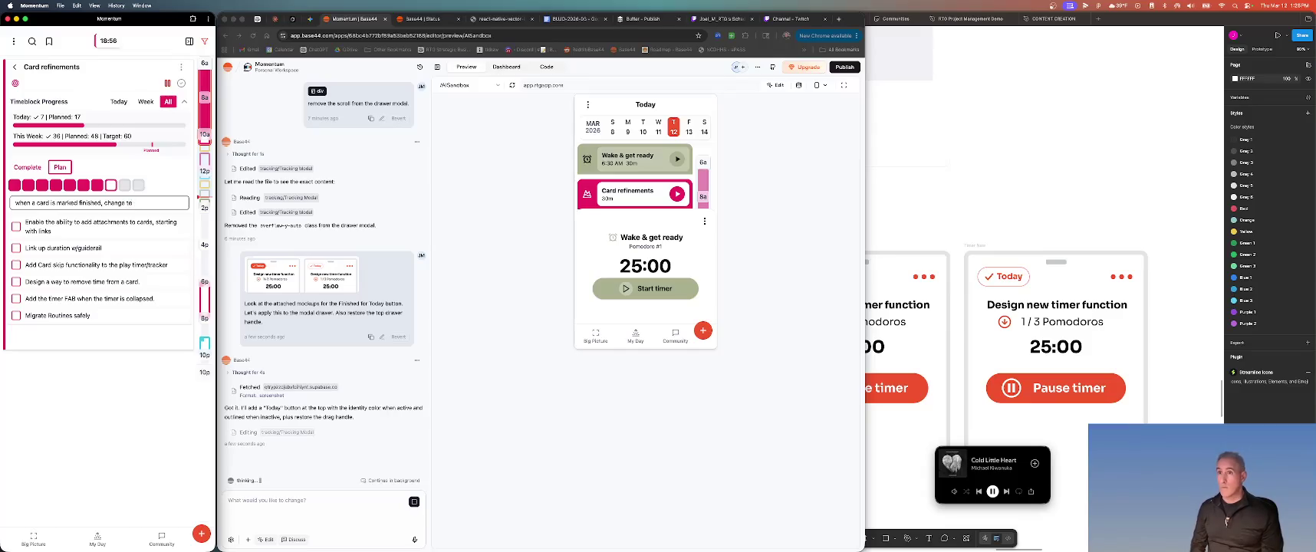
type(" play button to a")
type(" chec")
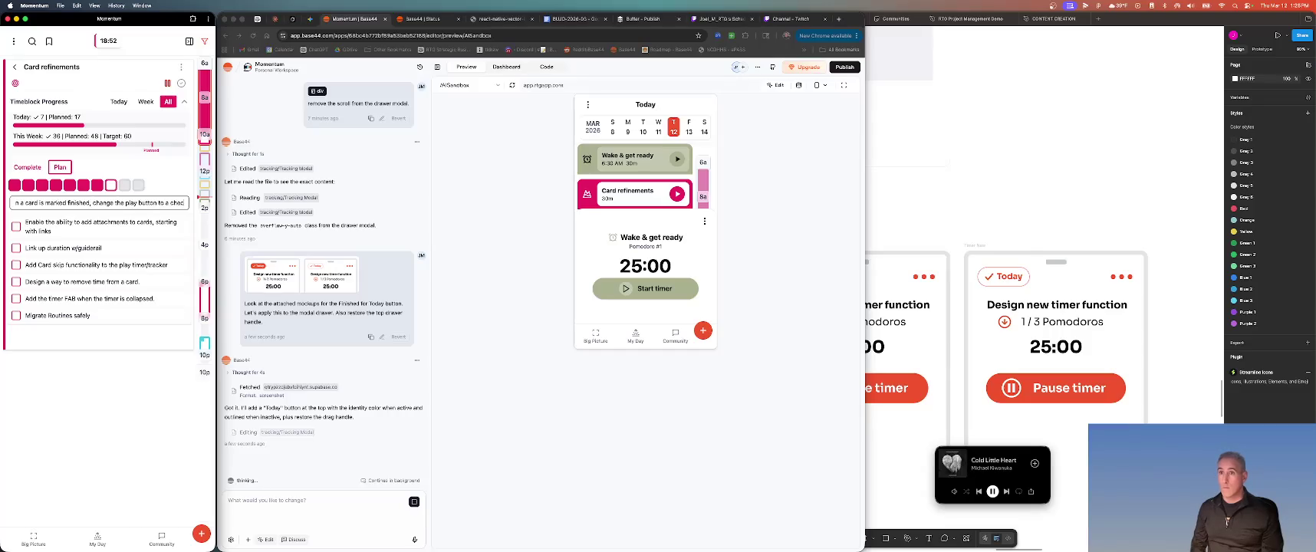
type("k mark")
key("Return")
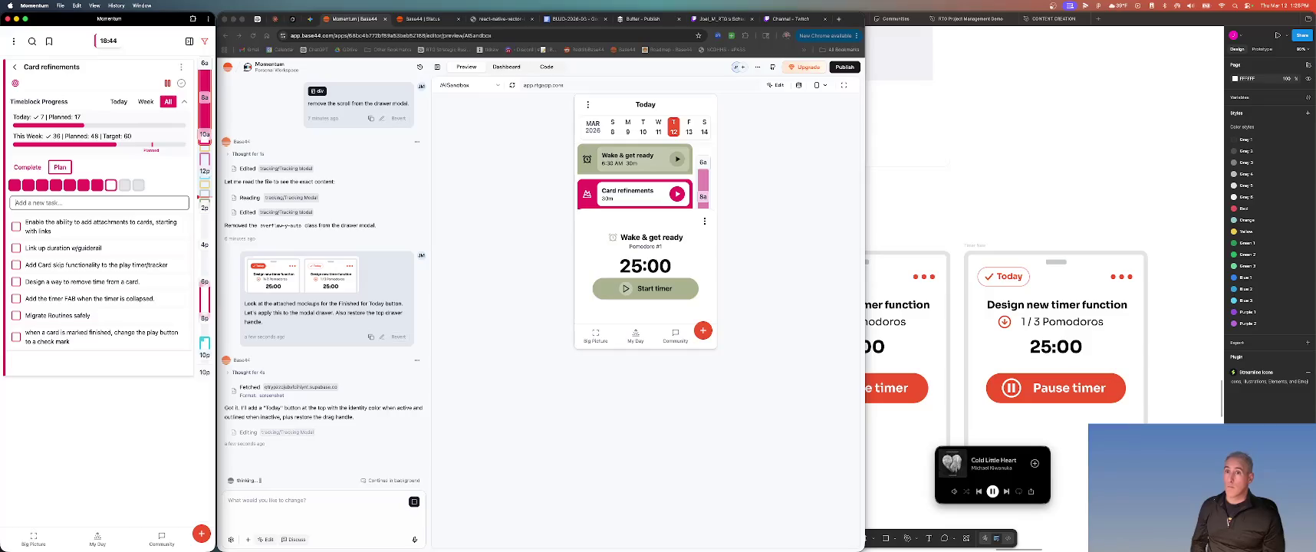
left_click(73, 338)
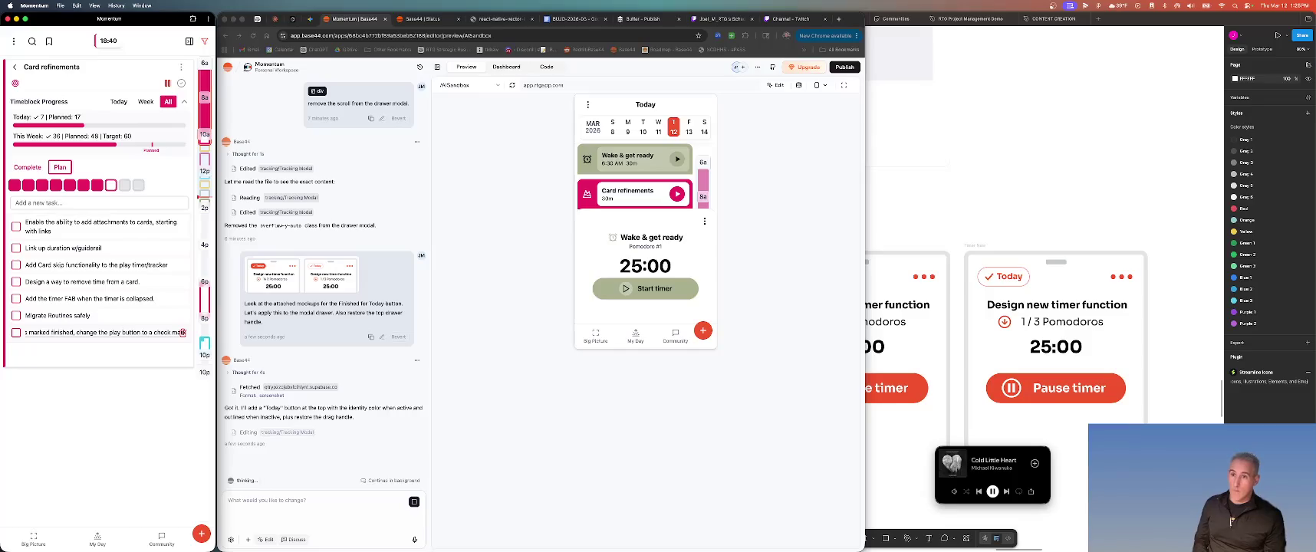
type(", F")
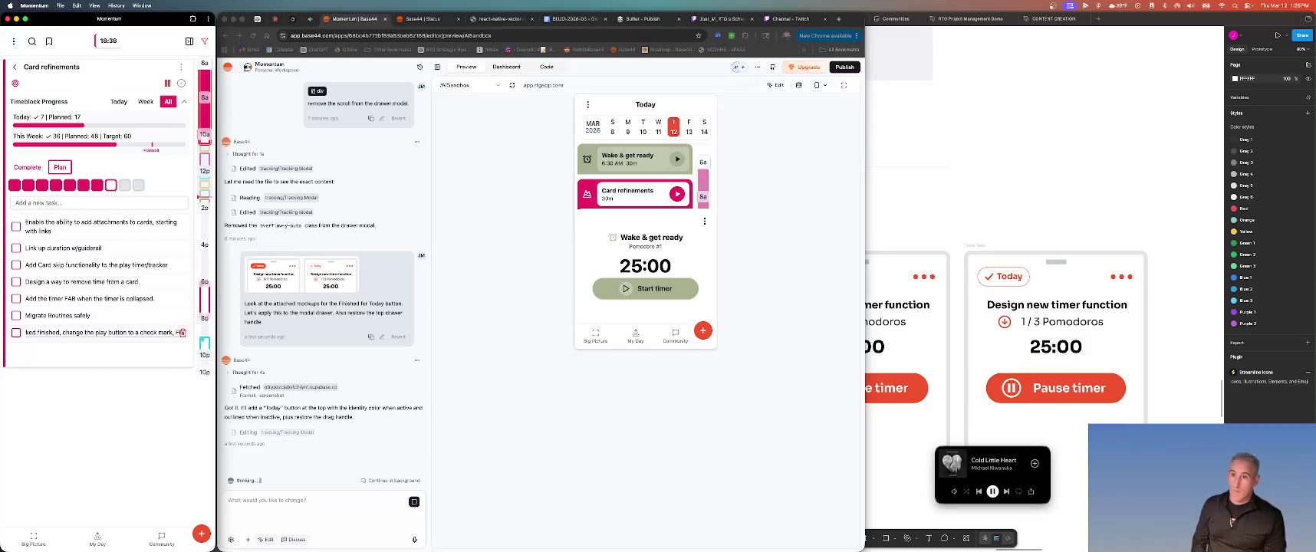
type("ill in")
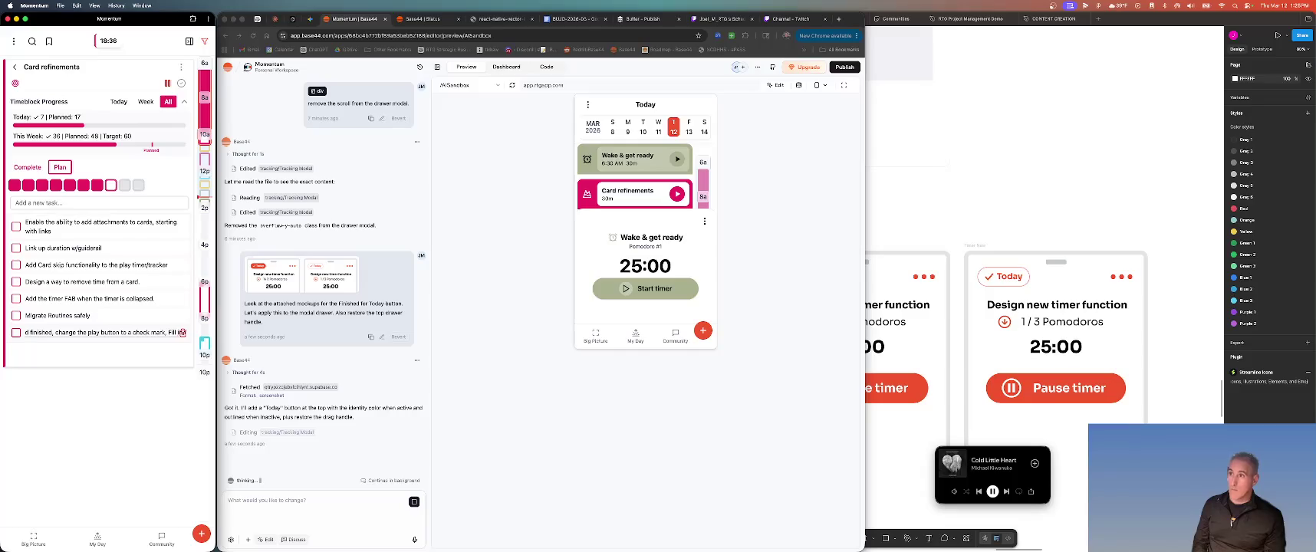
type(" te")
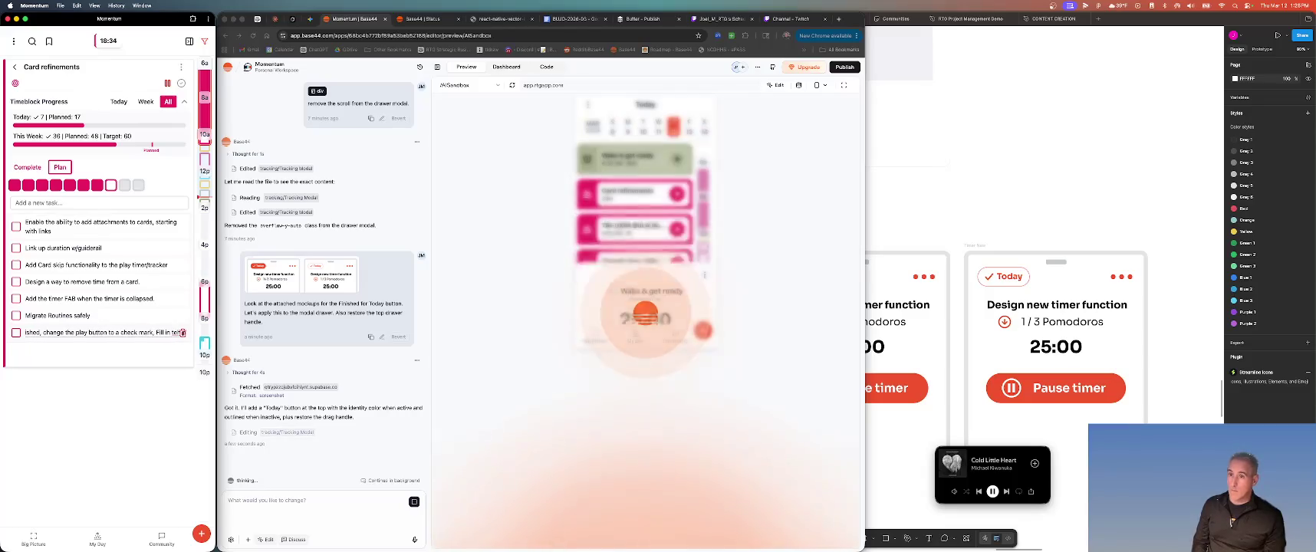
type("he p")
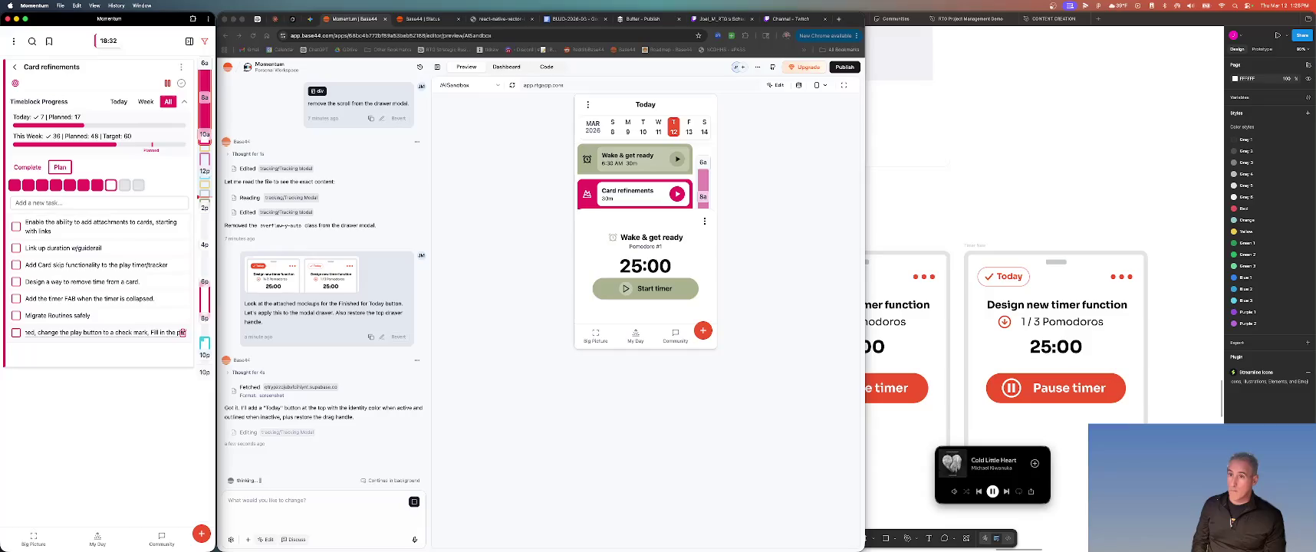
type("rogress or la")
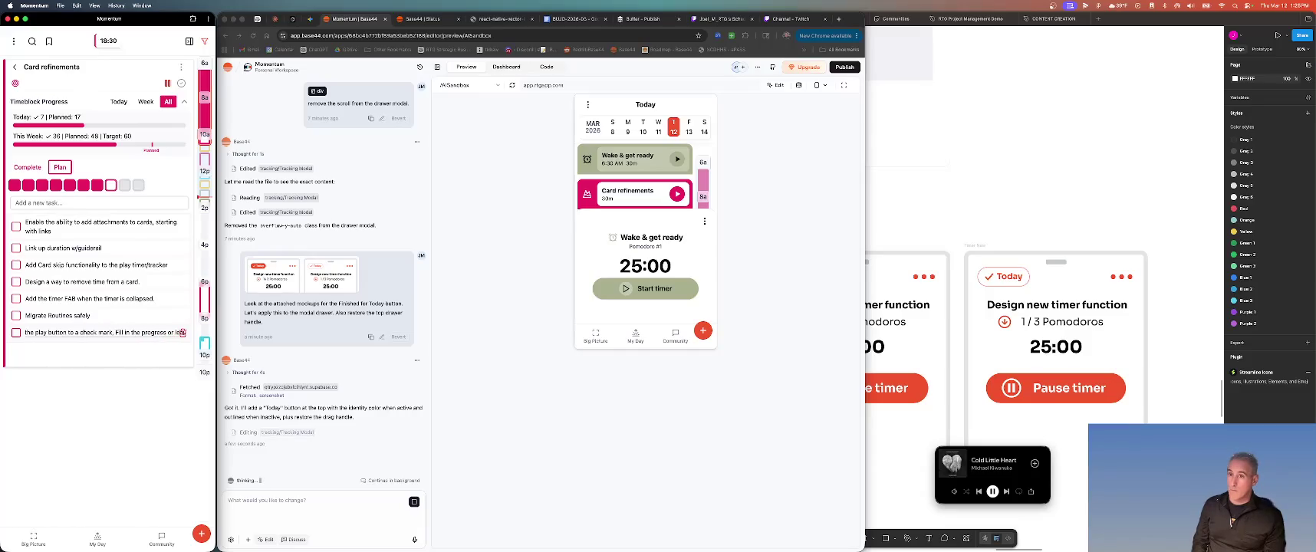
type("av")
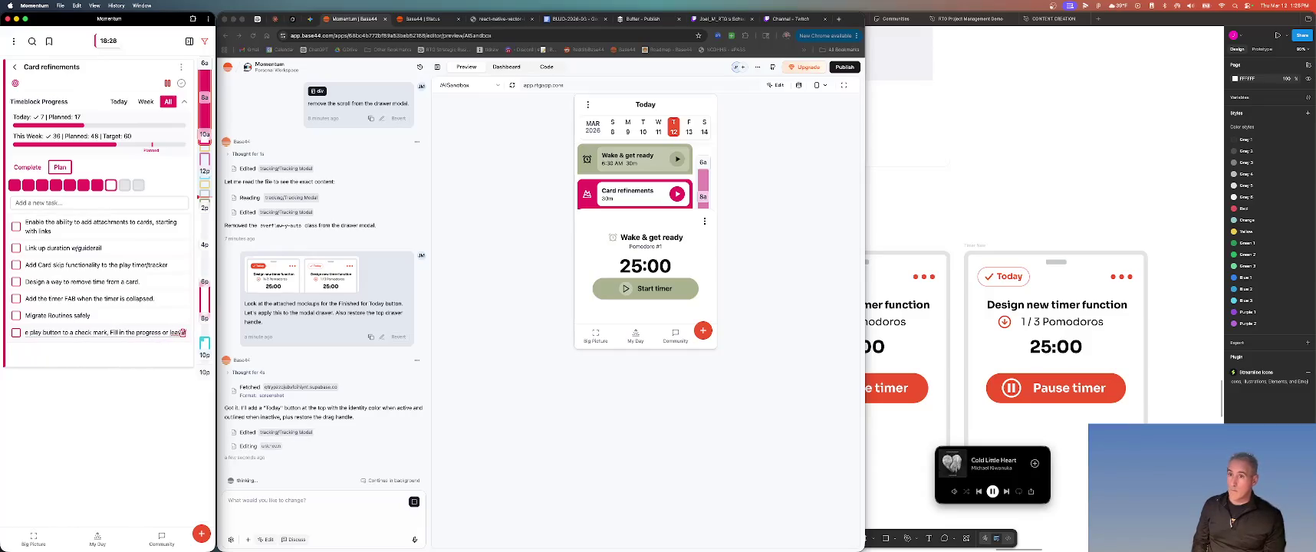
type("e")
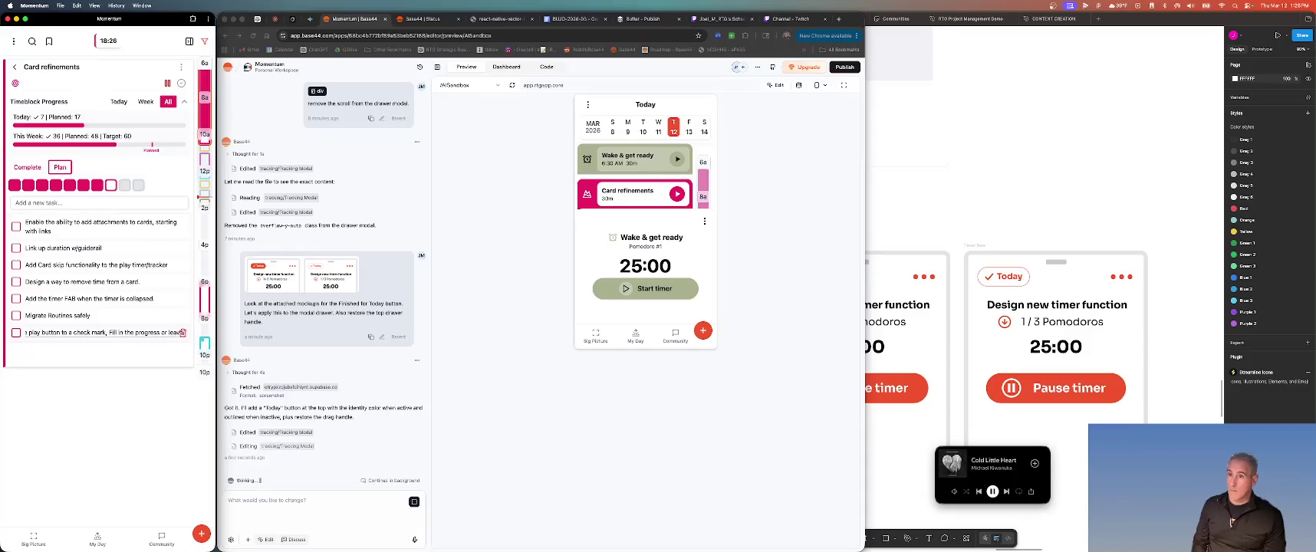
type(" it partially comp")
type("lete.")
Save the extended check-mark task text in Momentum
key("Return")
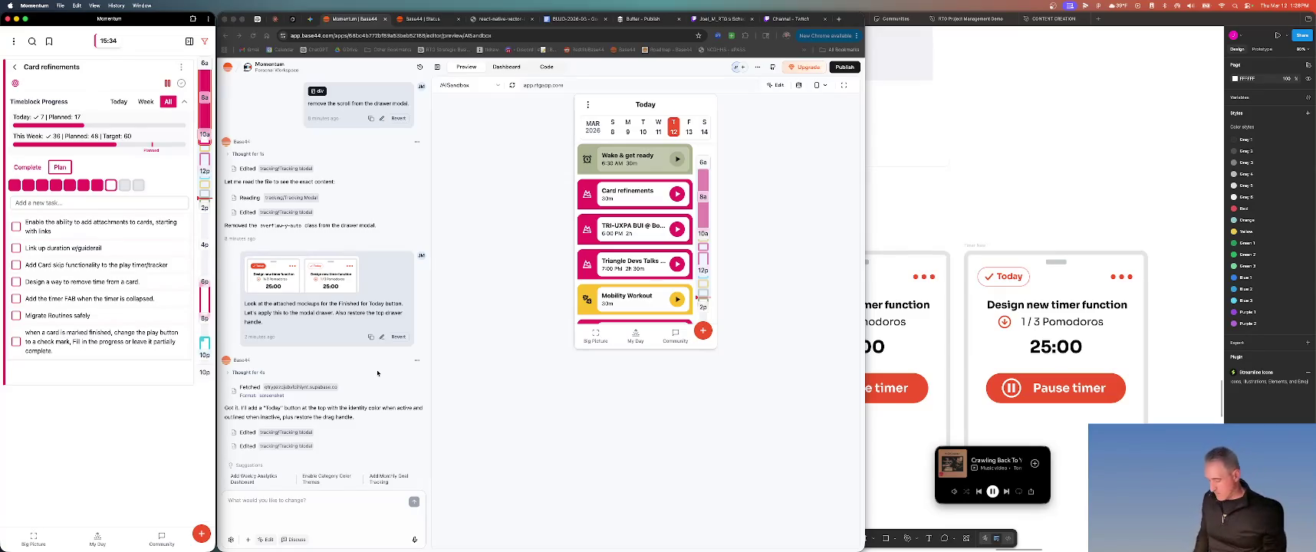
In Edit mode, select the Today toggle and request moving it onto the kebab's row, left side
left_click(677, 160)
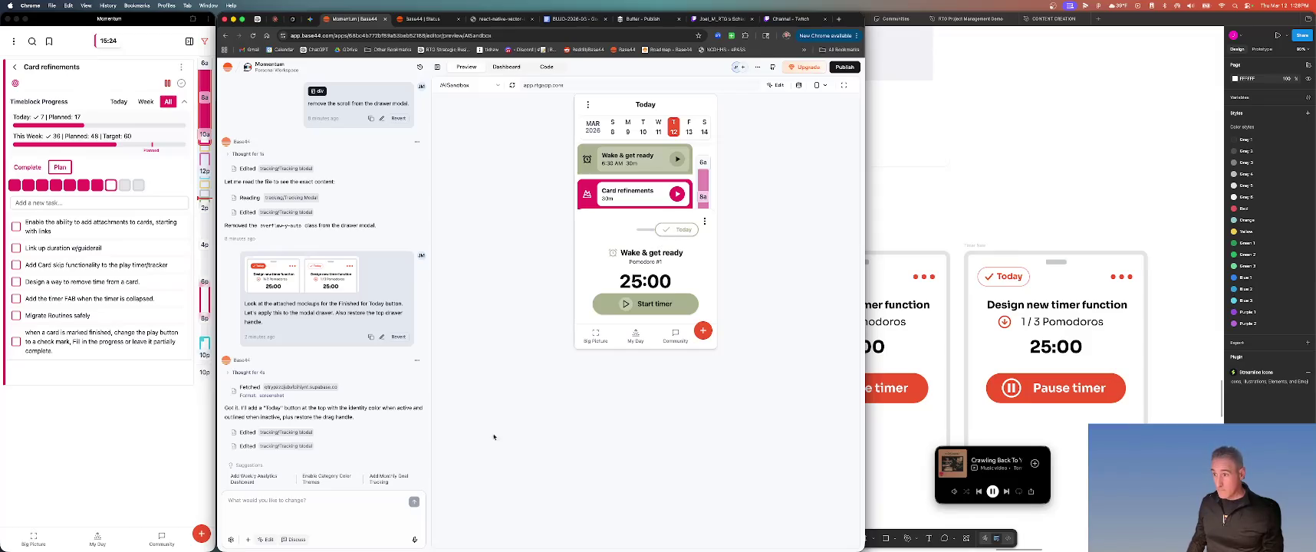
left_click(265, 539)
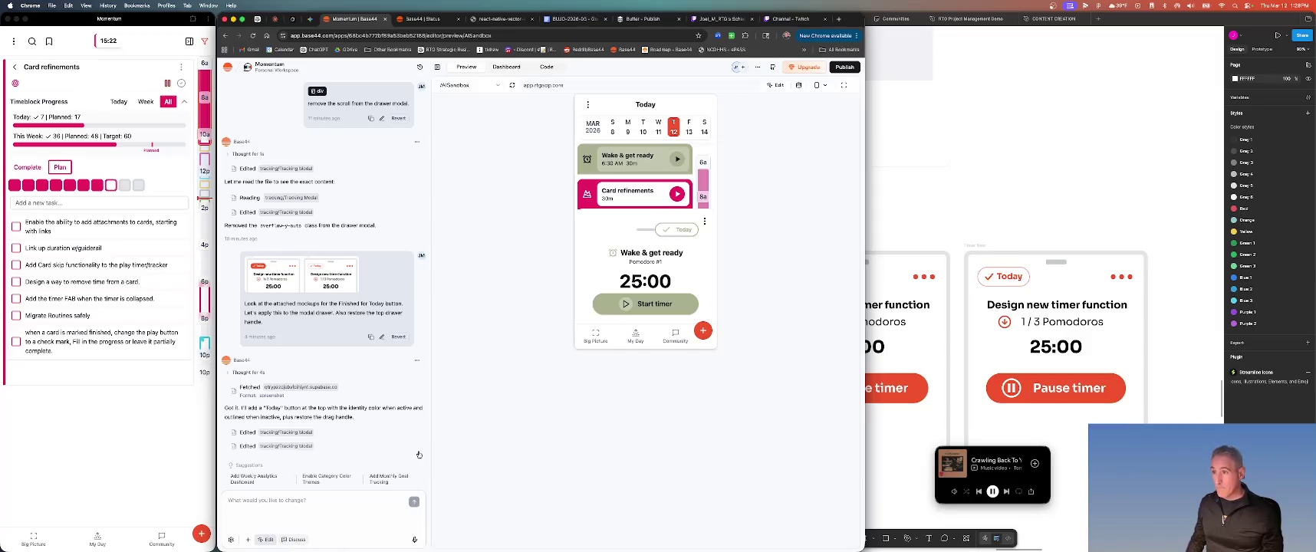
left_click(678, 229)
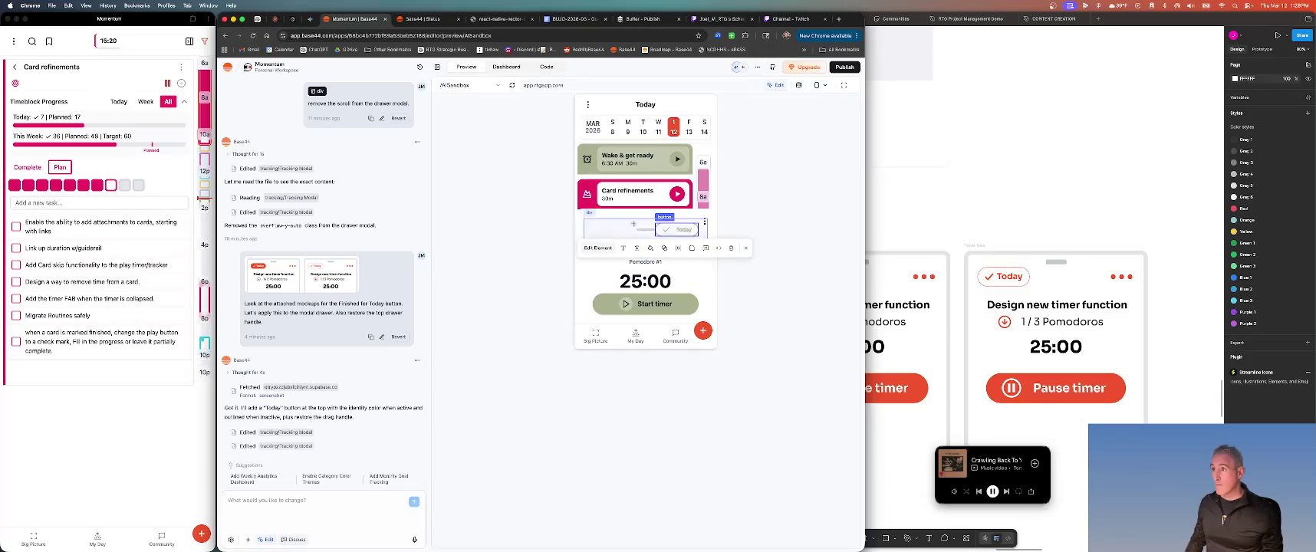
left_click(597, 248)
type("Mov")
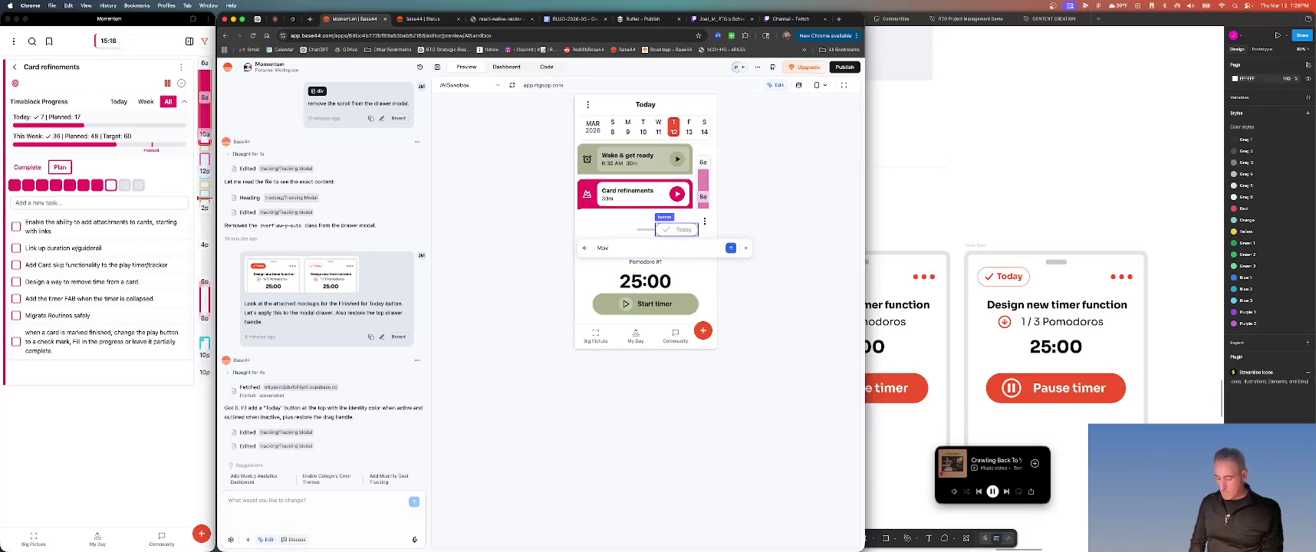
type("e this button")
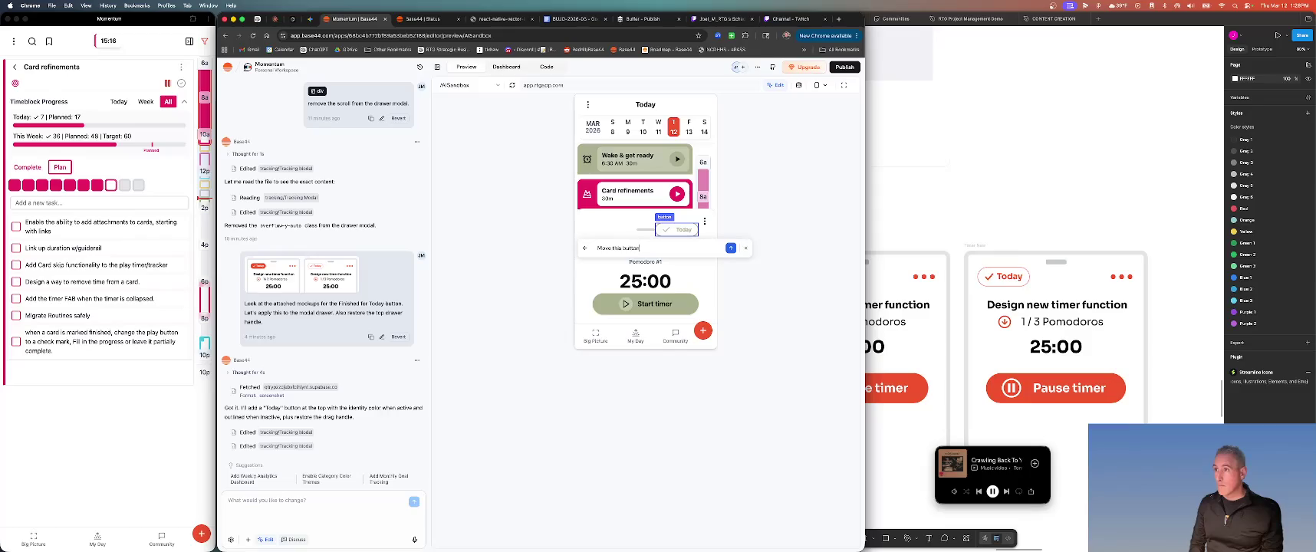
type(" to th")
key("BackSpace")
key("BackSpace")
type("ow as th")
type("e kebab and p")
type("osition it to")
key("BackSpace")
key("BackSpace")
type("appn th")
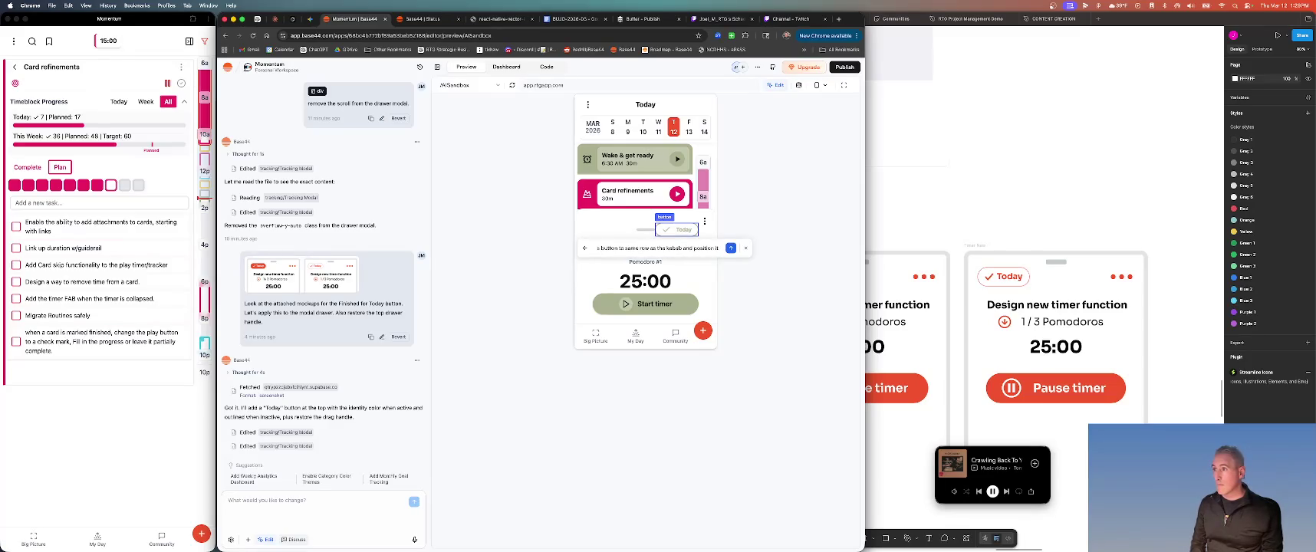
type("e left side ")
type("of the drawer")
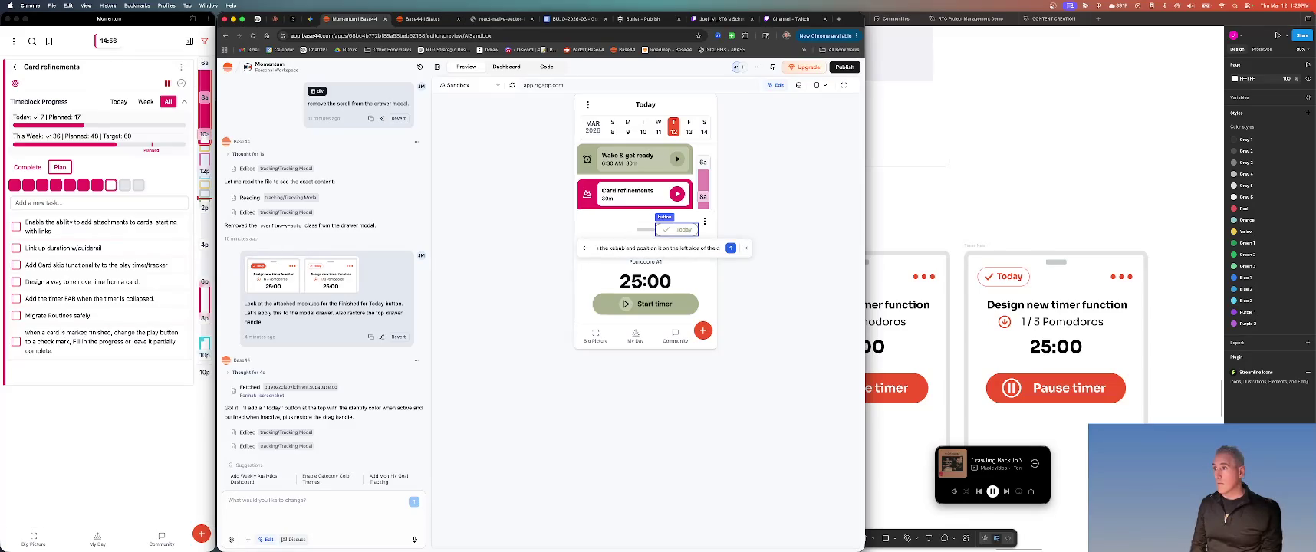